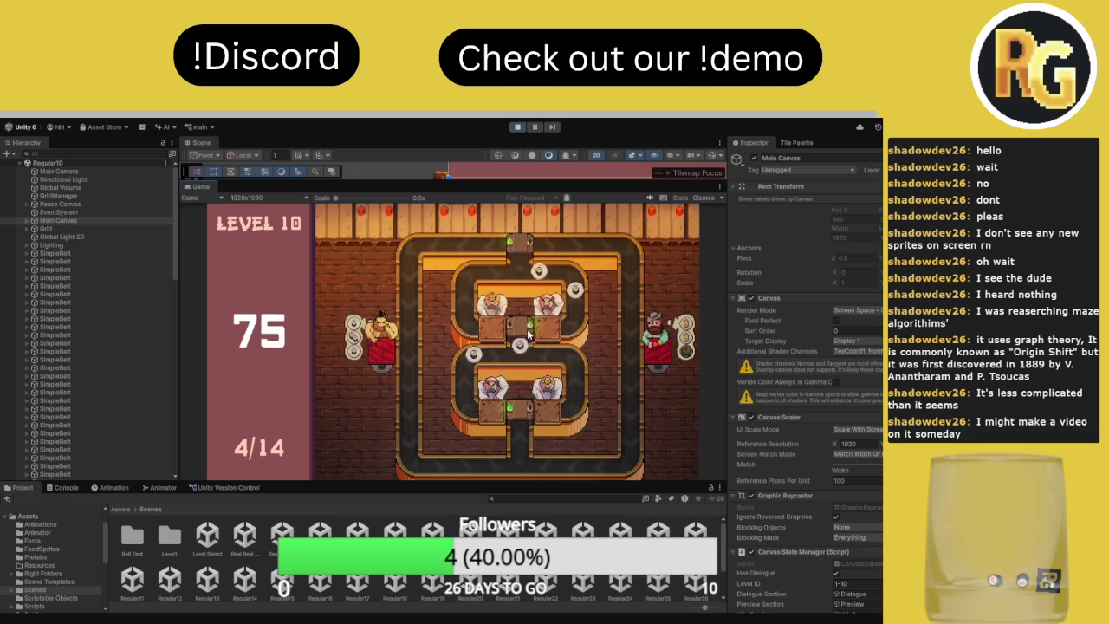
Send plates right at the top junction and left at the middle one, reaching 9 of 14 served
click(521, 246)
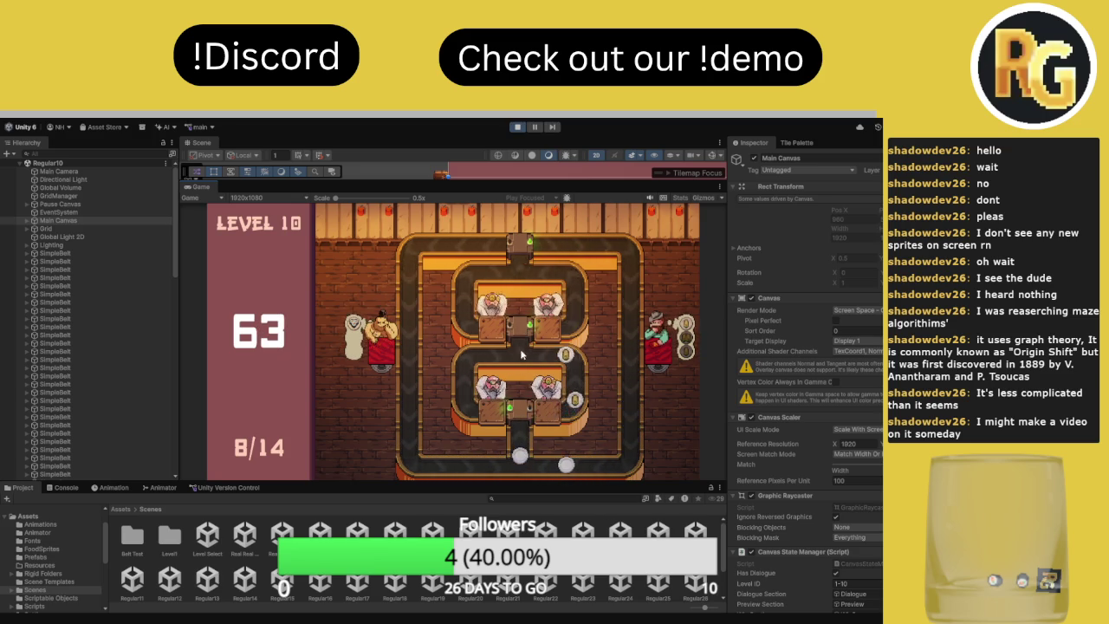
click(527, 329)
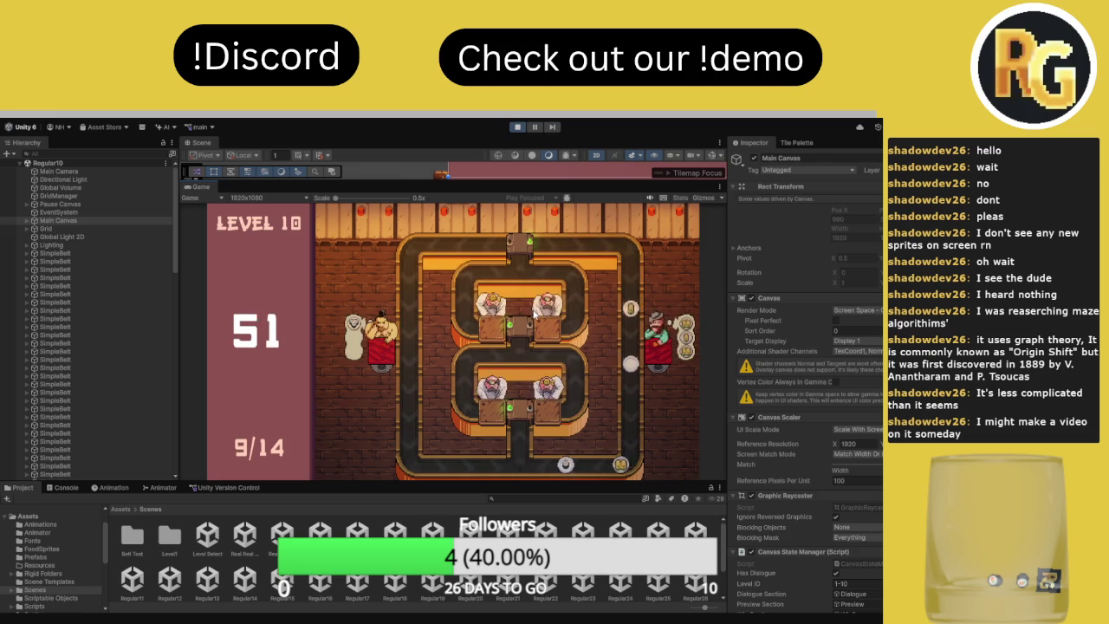
Restart Level 10 with the R key and confirm I'M READY to begin again
key(r)
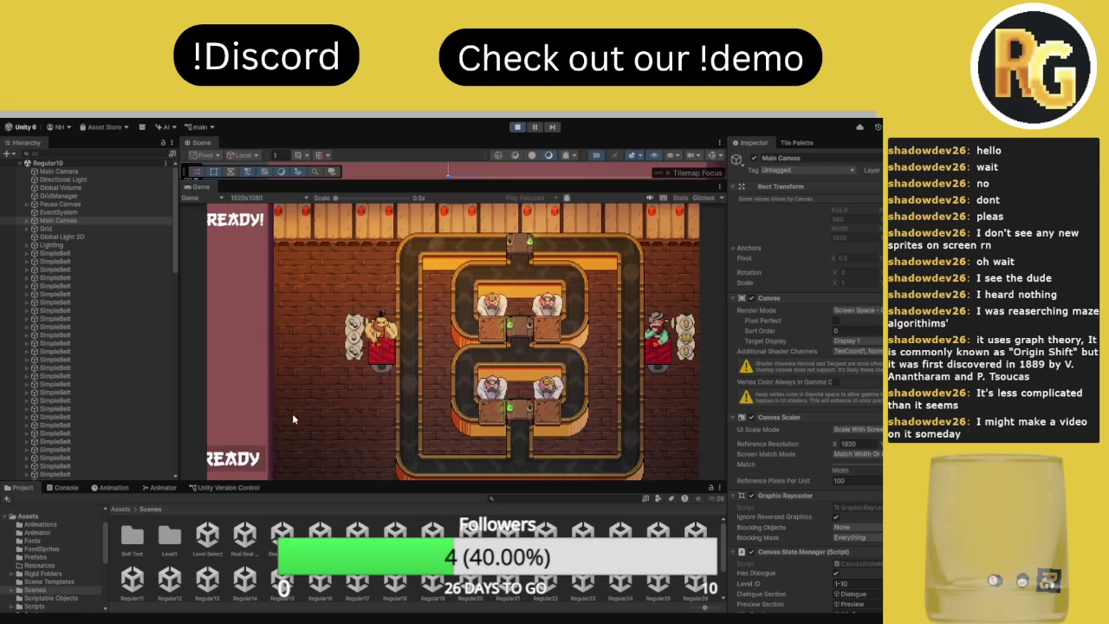
click(270, 467)
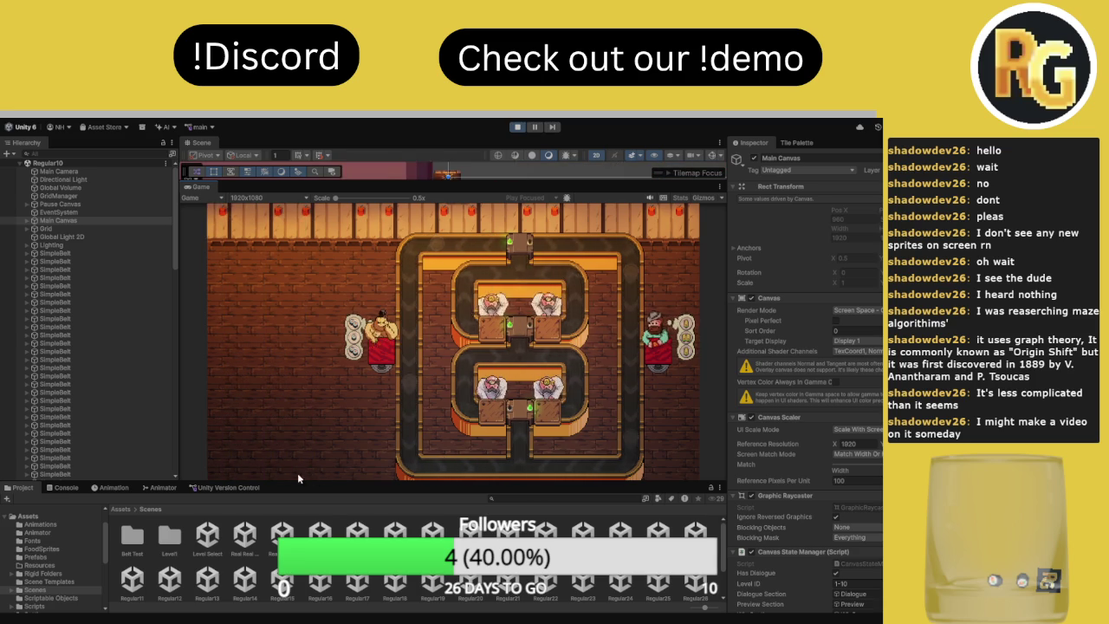
click(266, 468)
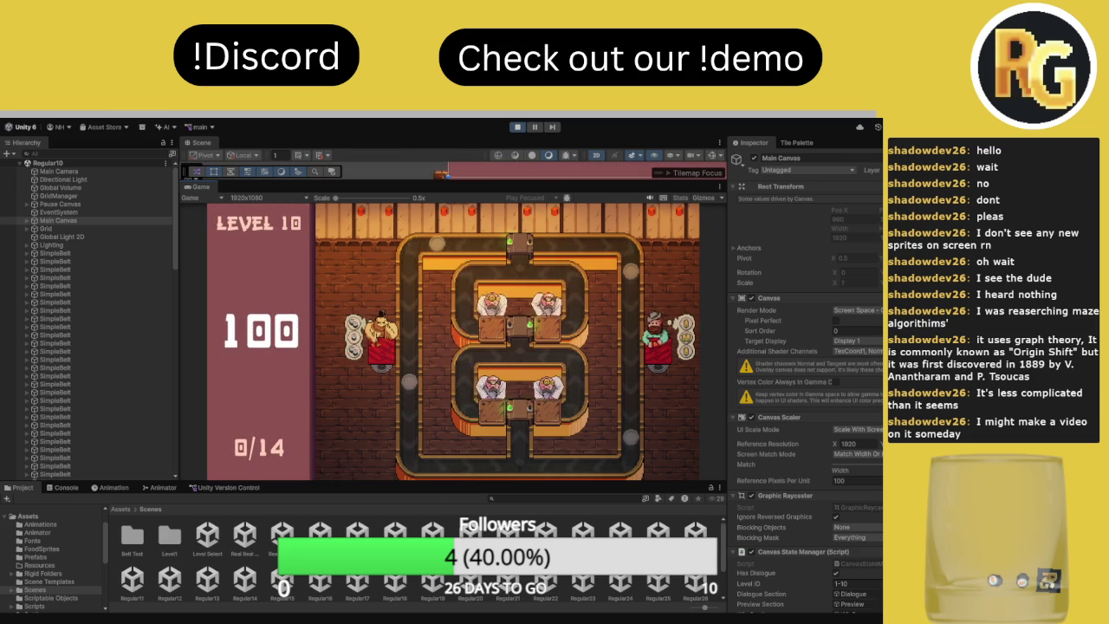
Flip the bottom, middle and top junctions, reaching 4 of 14 served, then start a new attempt
click(523, 418)
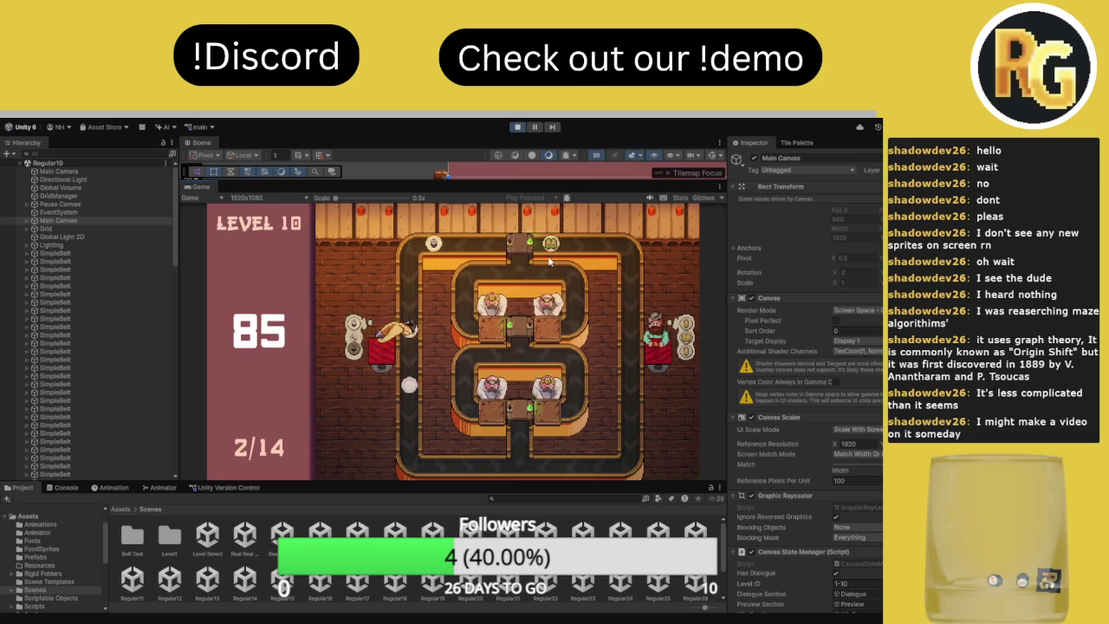
click(523, 414)
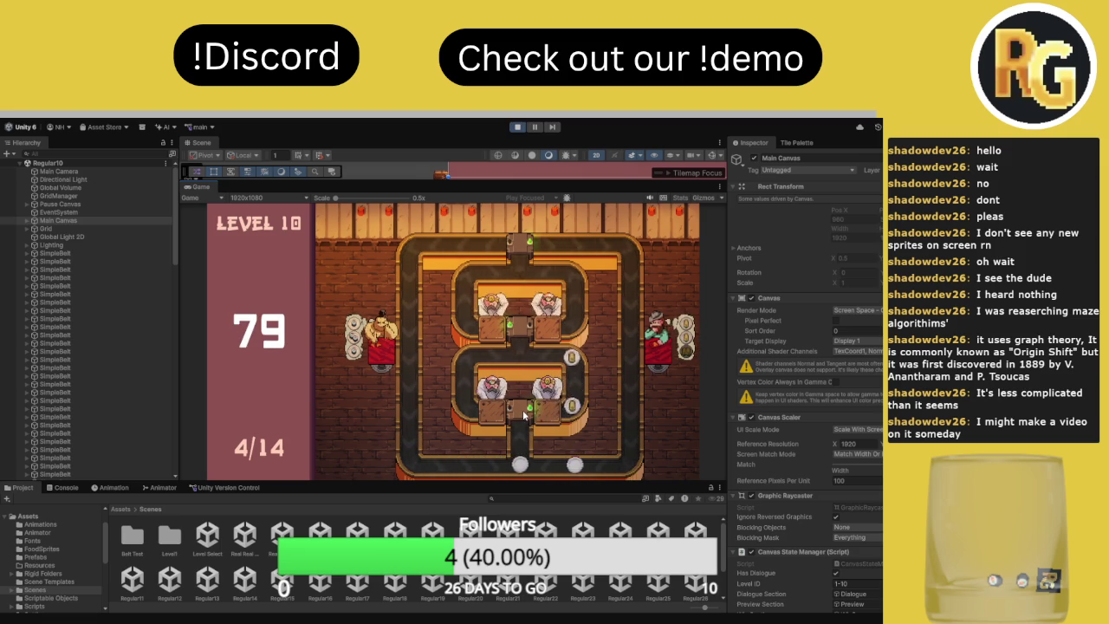
click(525, 331)
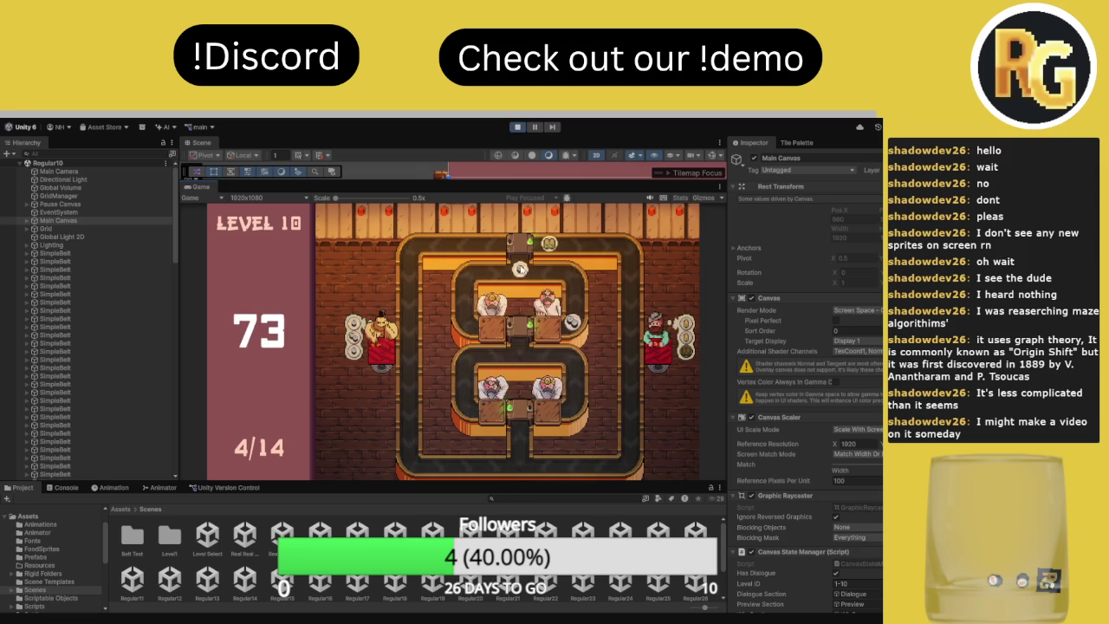
click(521, 249)
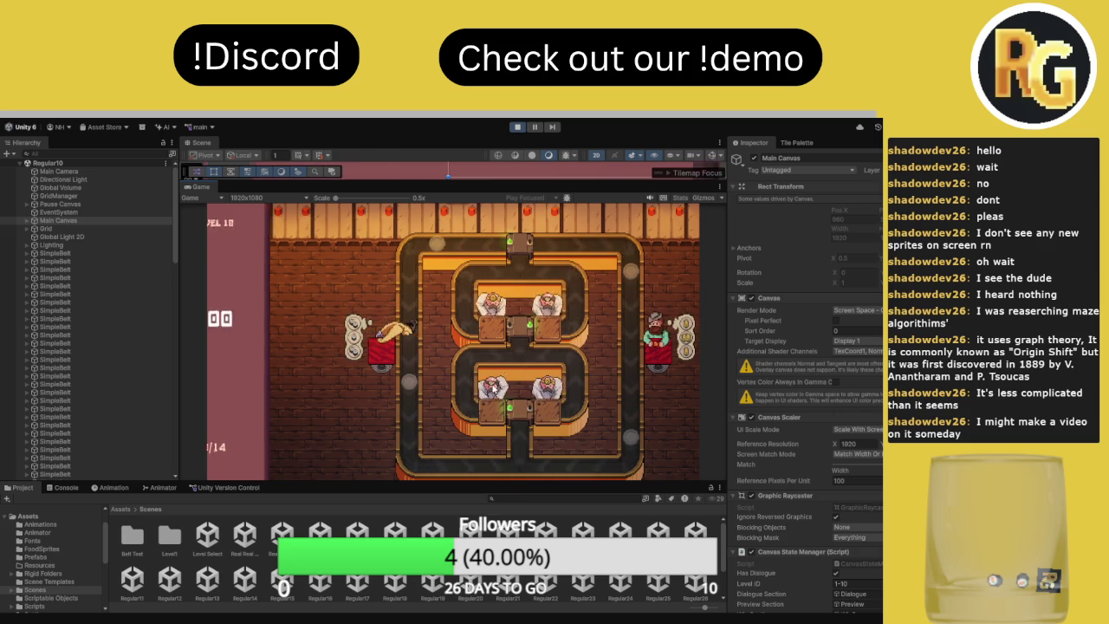
click(247, 457)
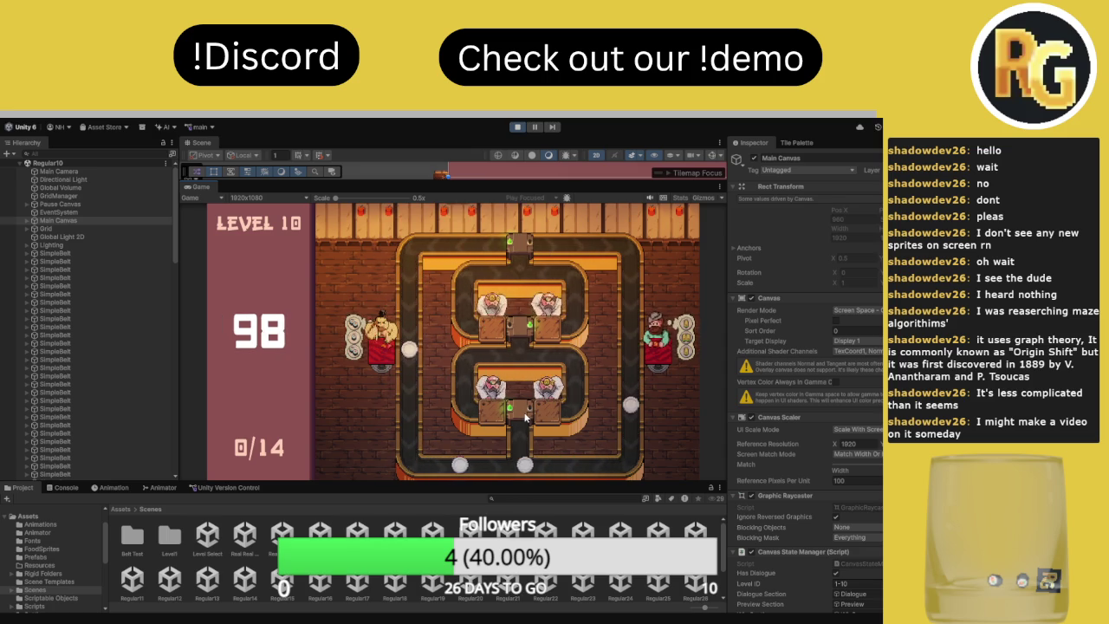
Toggle the bottom, middle and top junctions repeatedly to route plates, serving 8 of 14 customers
click(524, 418)
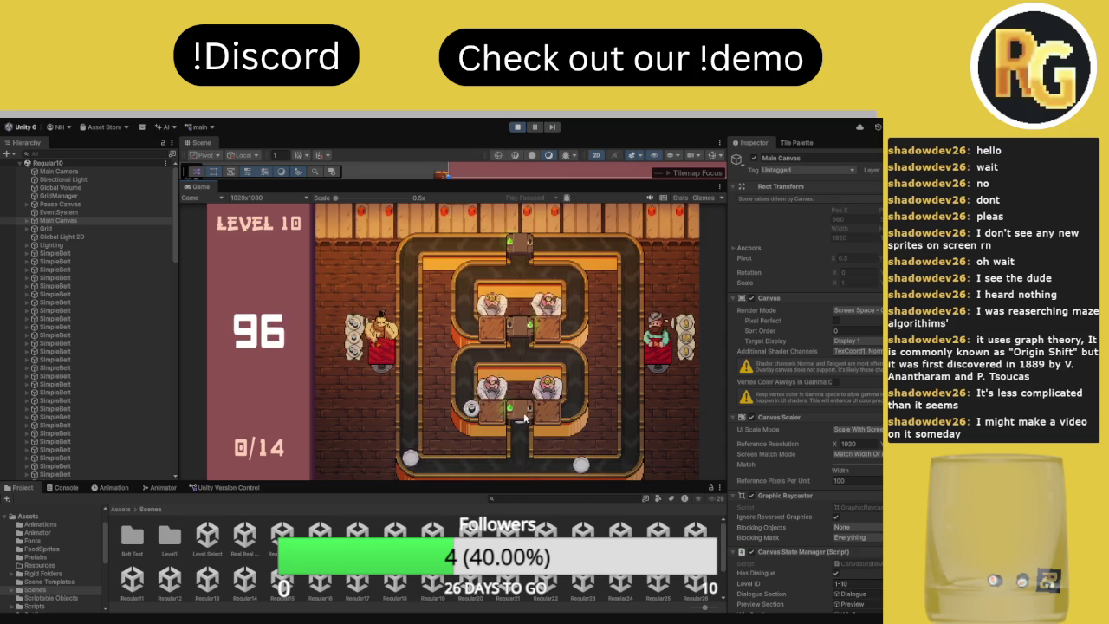
click(528, 326)
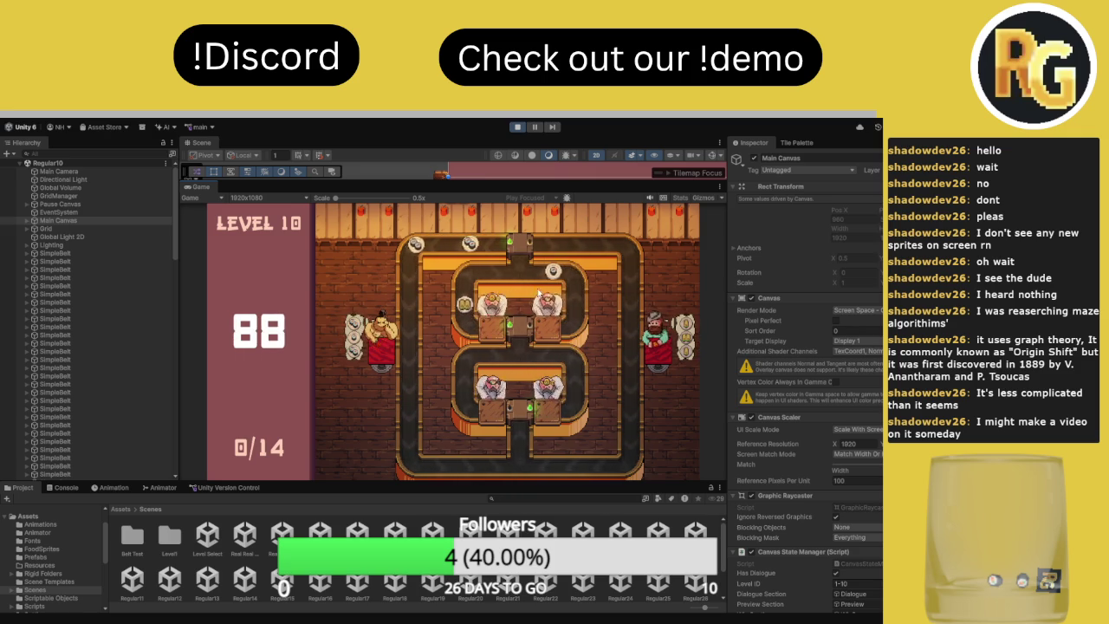
click(528, 250)
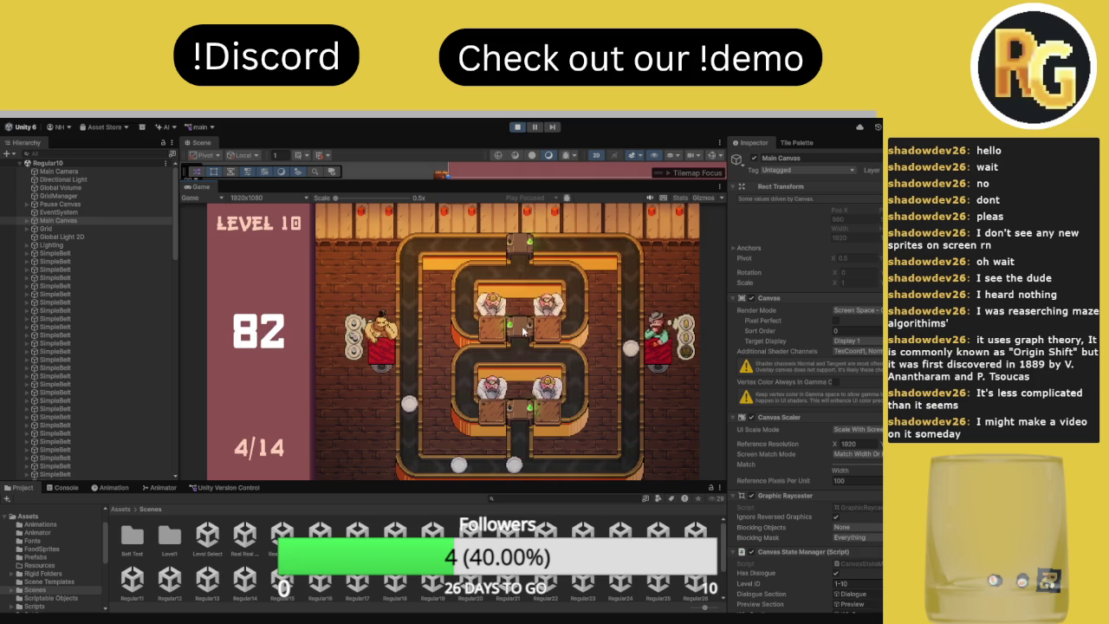
click(526, 414)
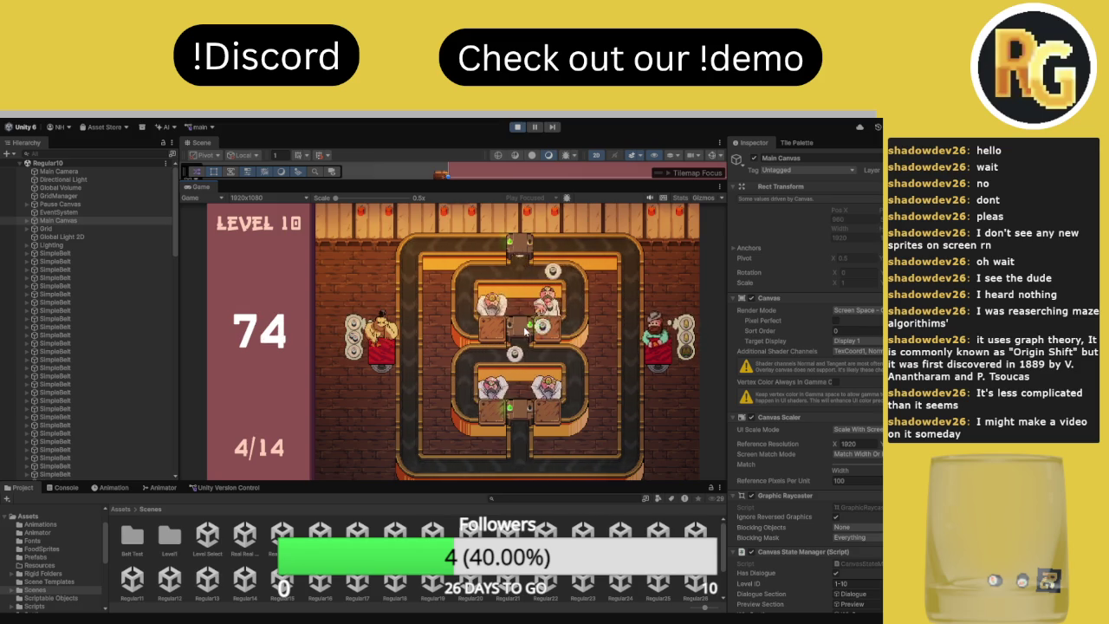
click(526, 248)
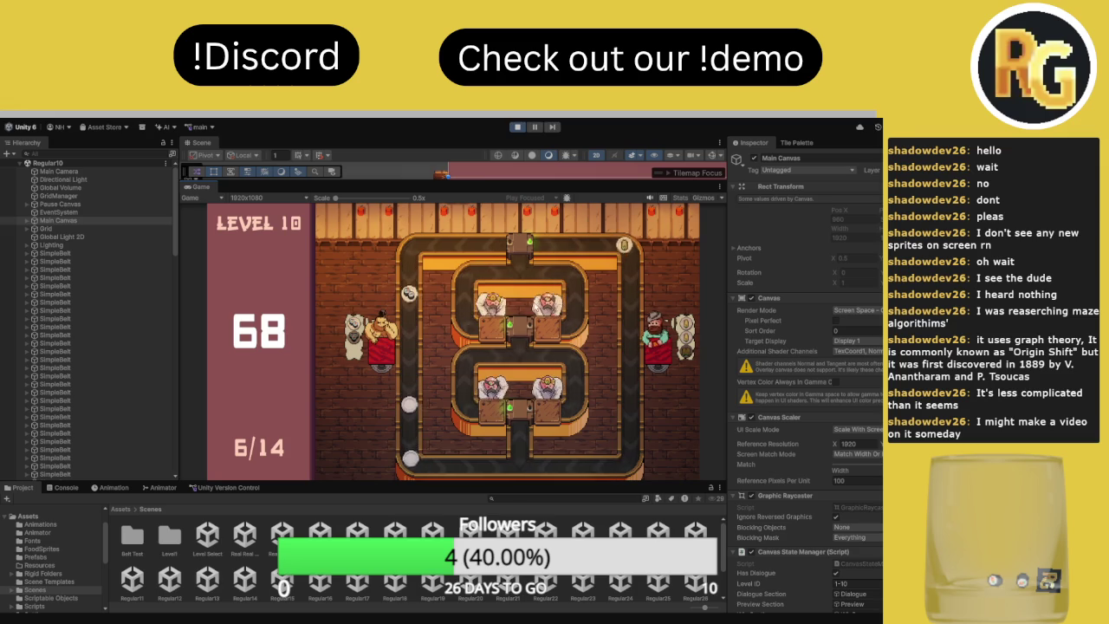
click(525, 416)
click(521, 419)
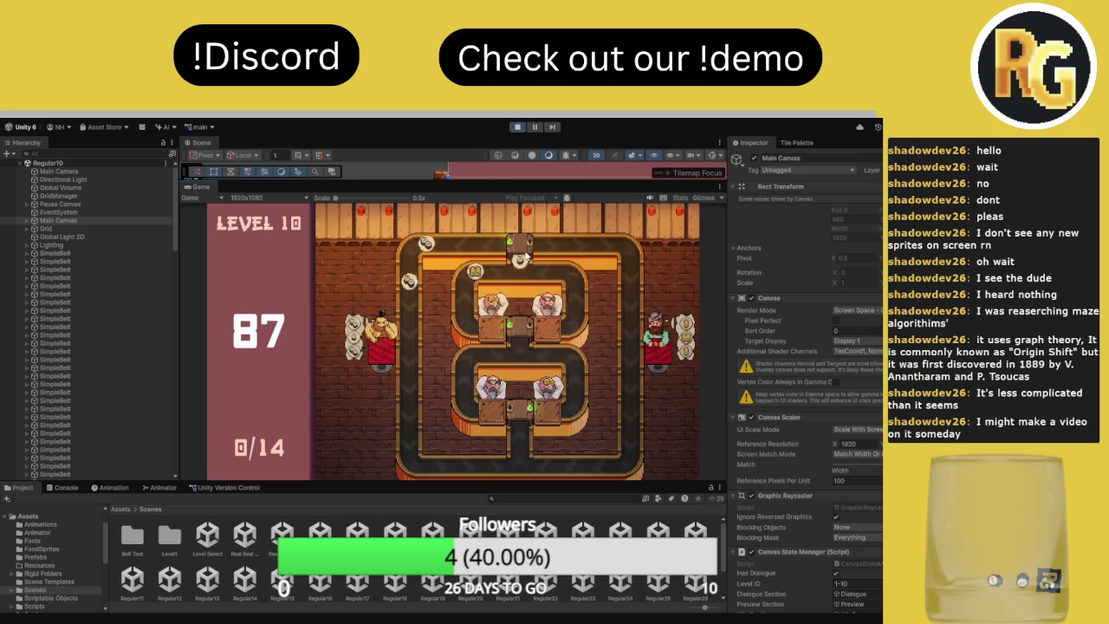
Switch the top junction right twice during the run, reaching 8 of 14 served
click(523, 249)
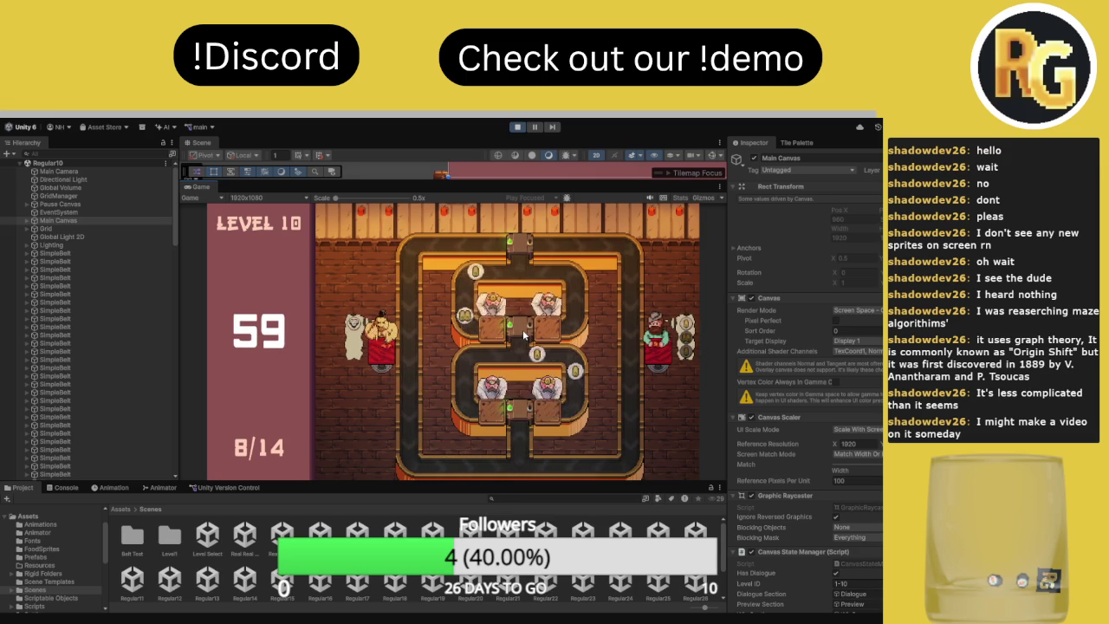
click(524, 258)
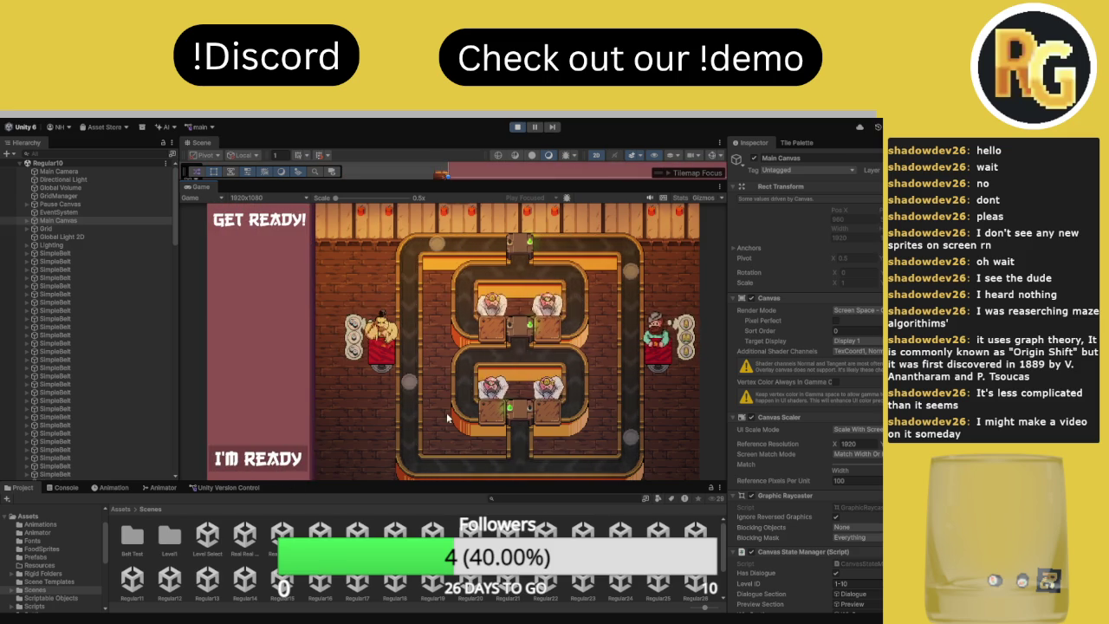
Start Level 10 and toggle the top, middle and bottom junctions to route plates
click(302, 465)
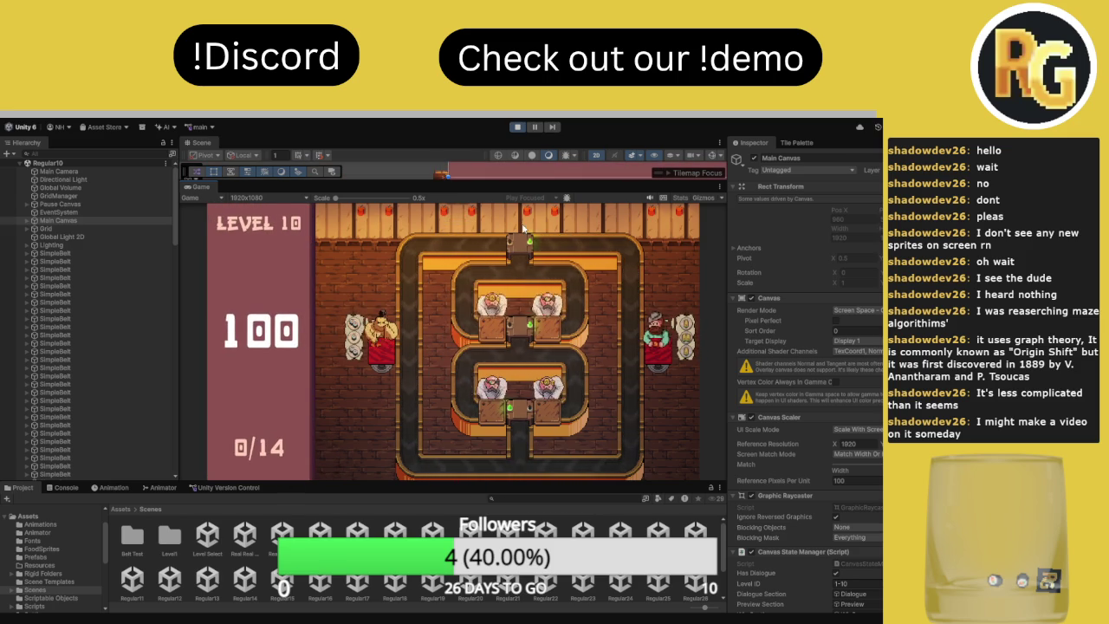
click(512, 275)
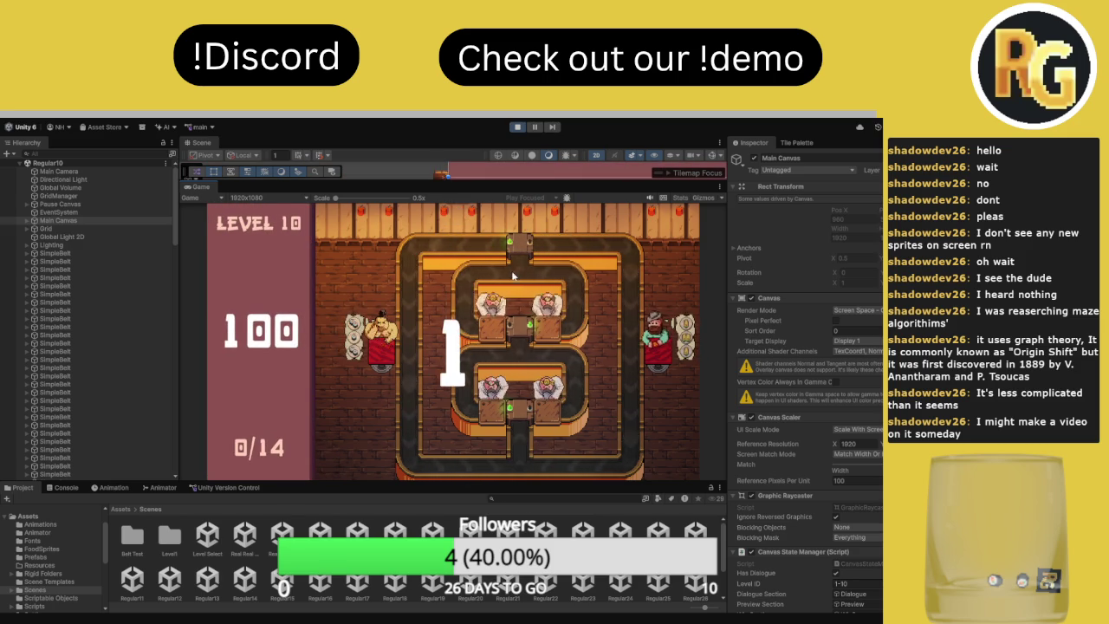
click(521, 410)
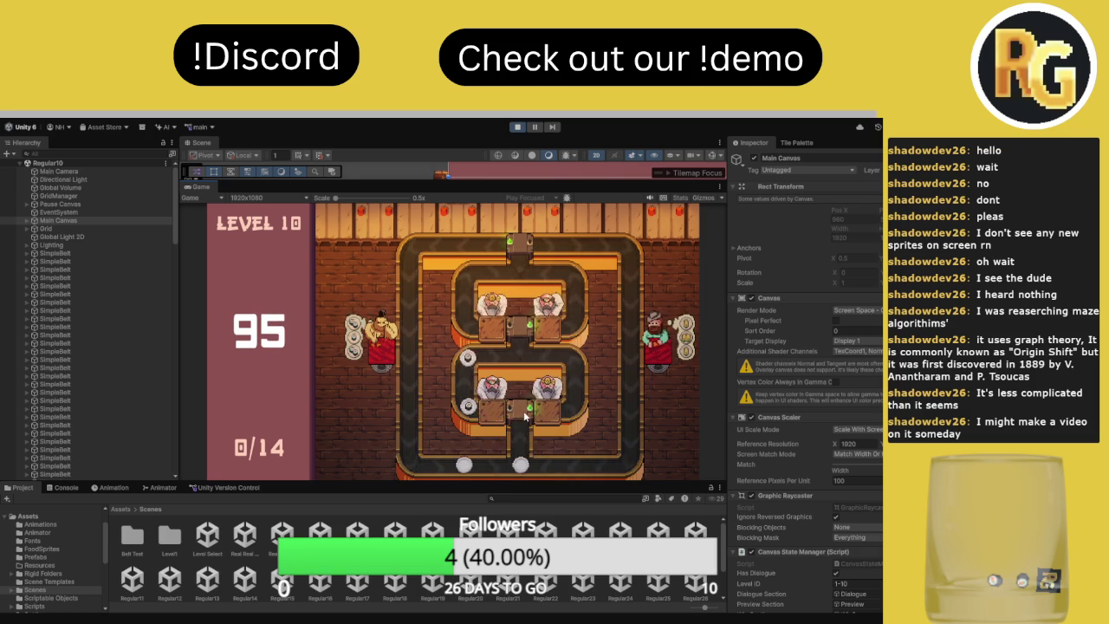
click(520, 330)
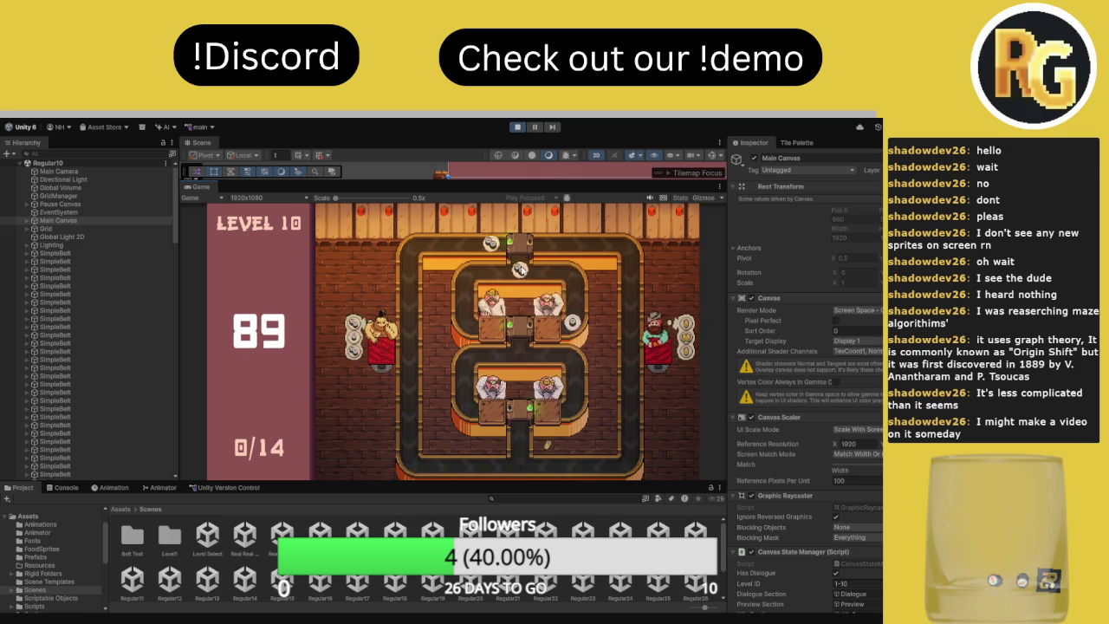
click(522, 247)
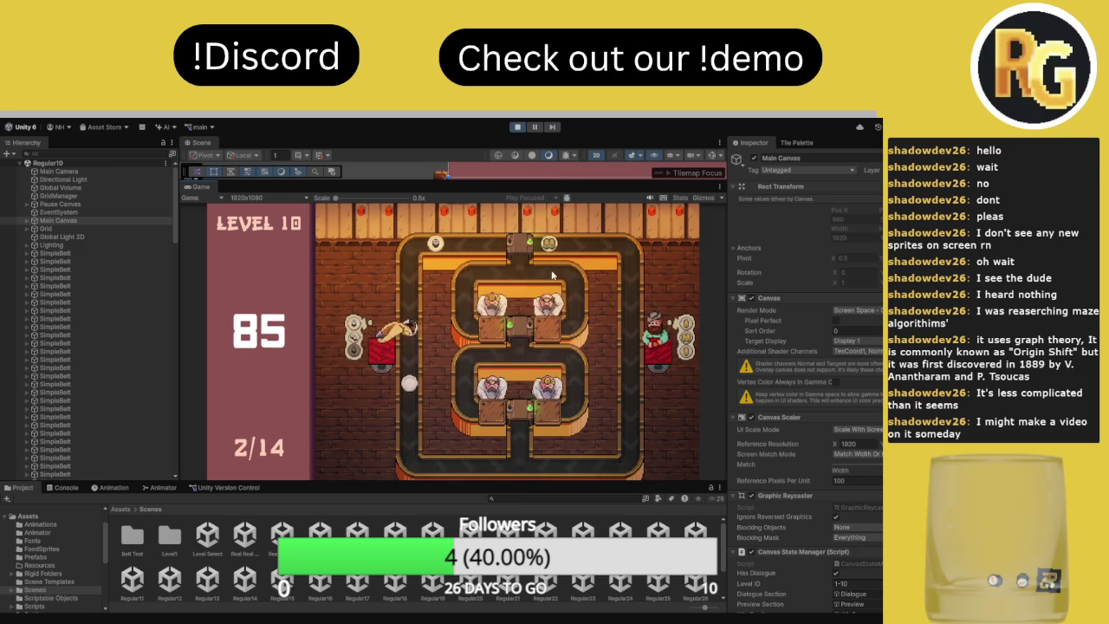
click(523, 409)
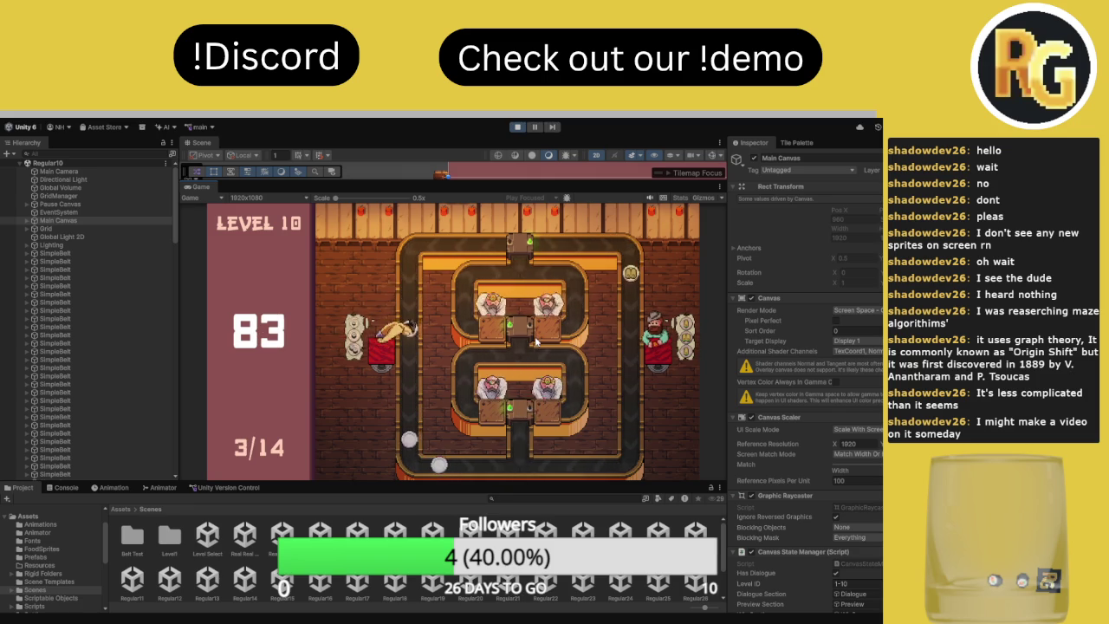
click(522, 412)
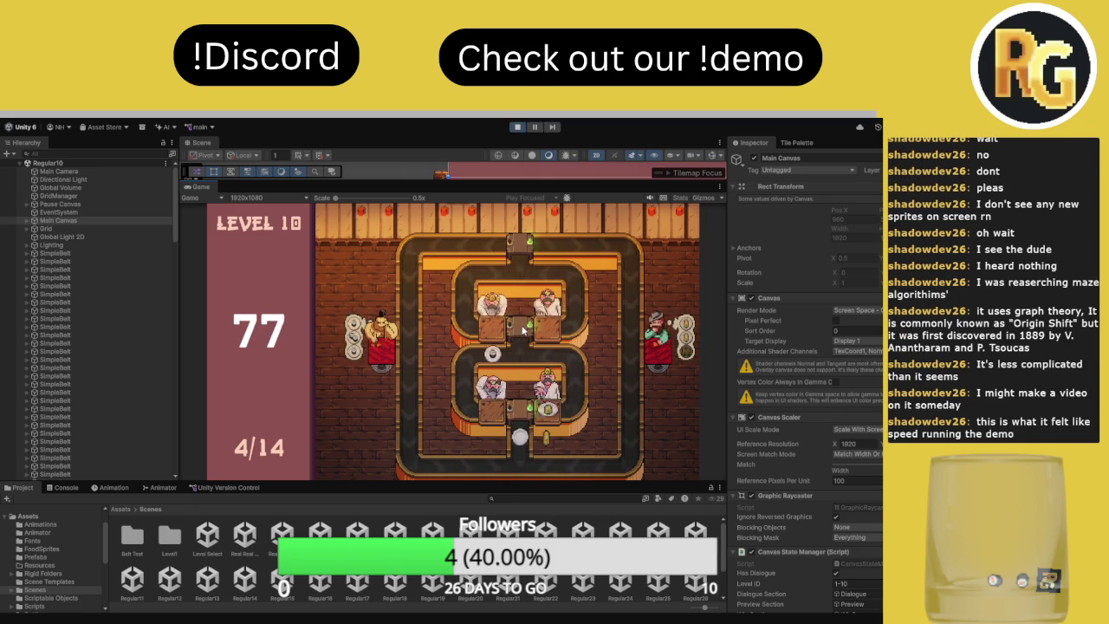
Restart the level and replay it, flipping the top, middle and lower junctions, reaching 4 of 14 served
key(r)
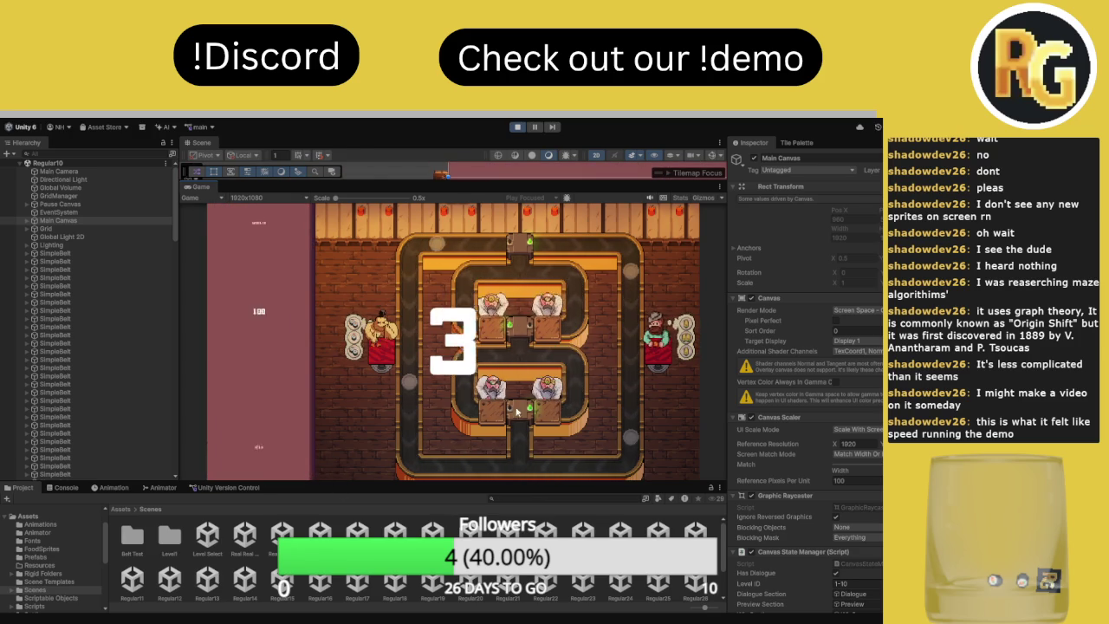
click(521, 236)
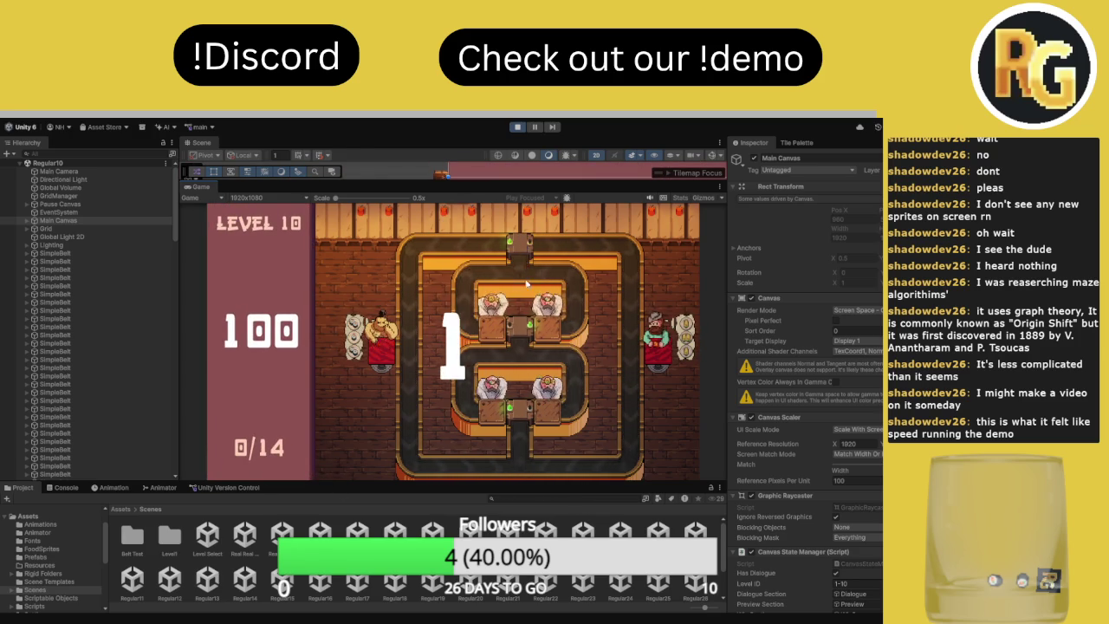
click(523, 413)
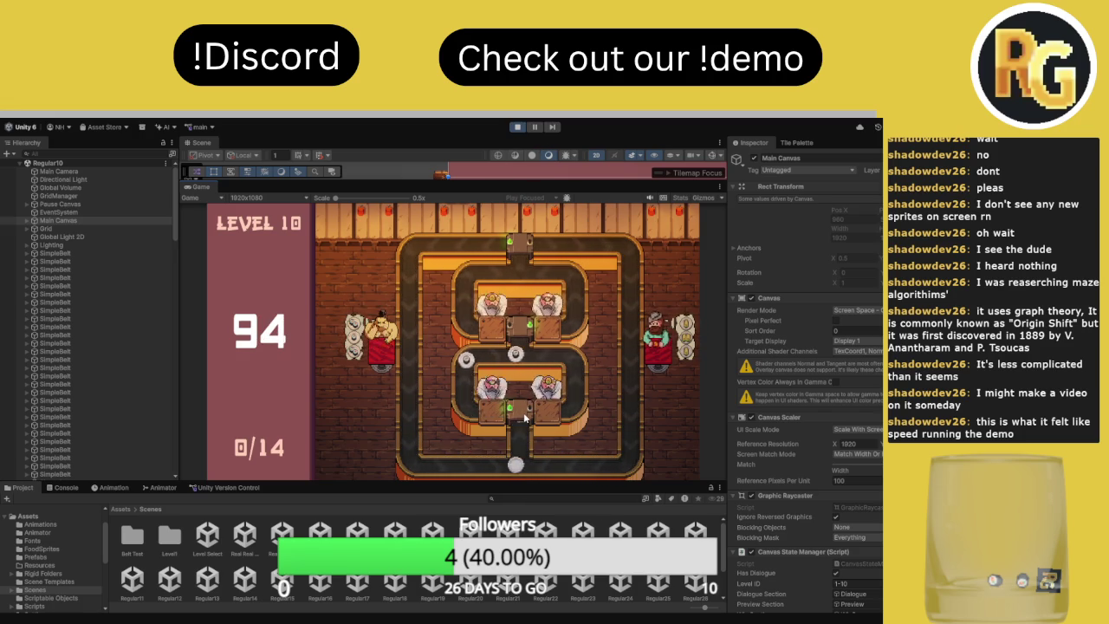
click(524, 329)
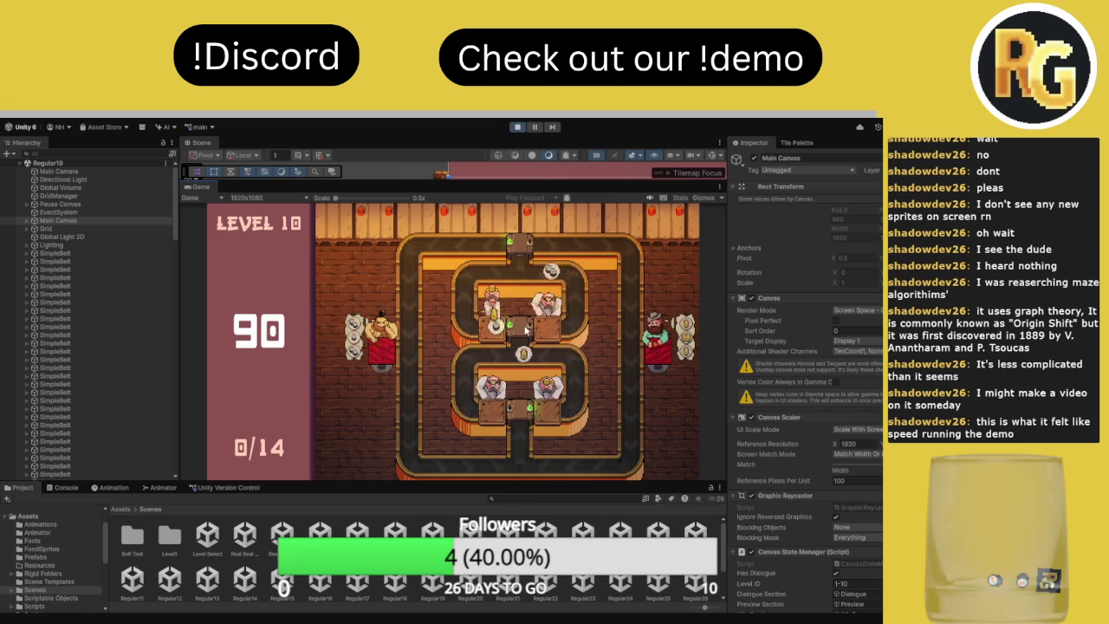
click(520, 247)
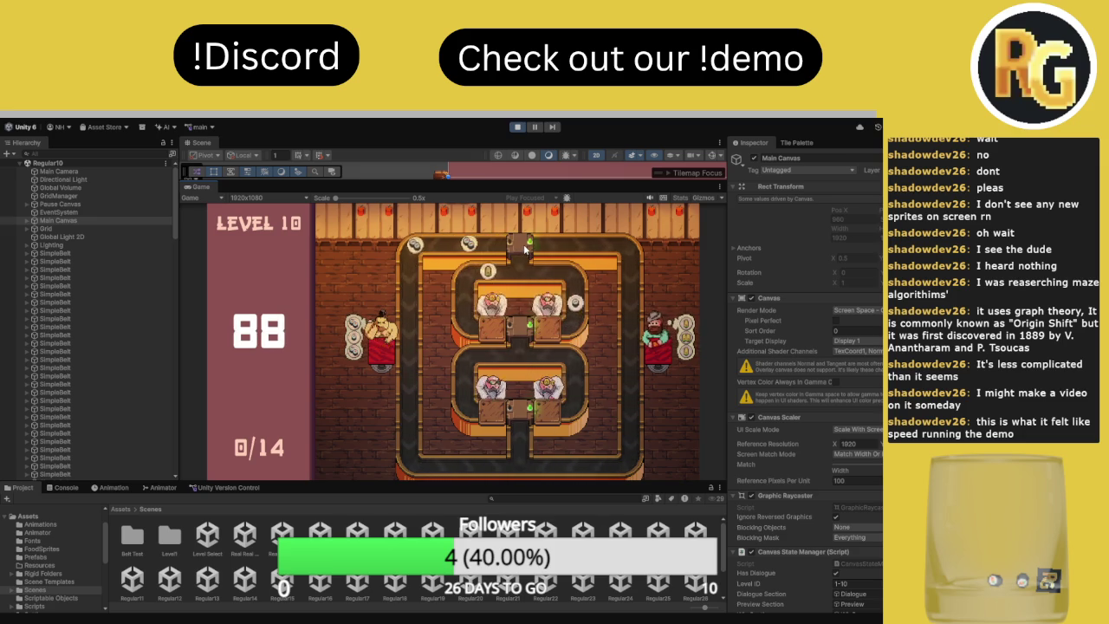
click(523, 248)
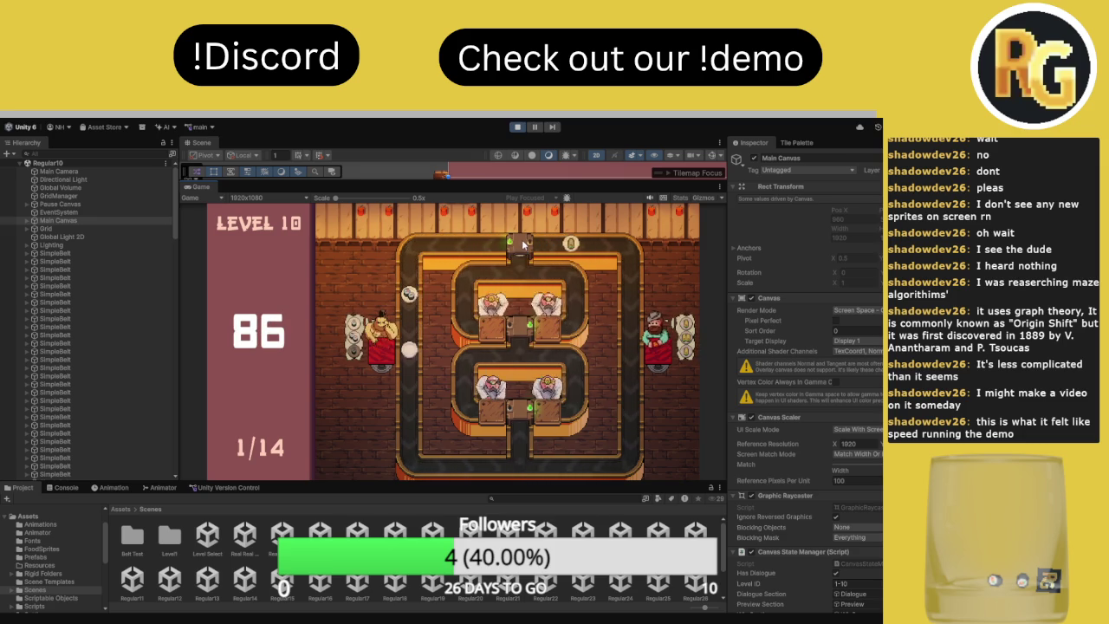
click(522, 417)
click(525, 414)
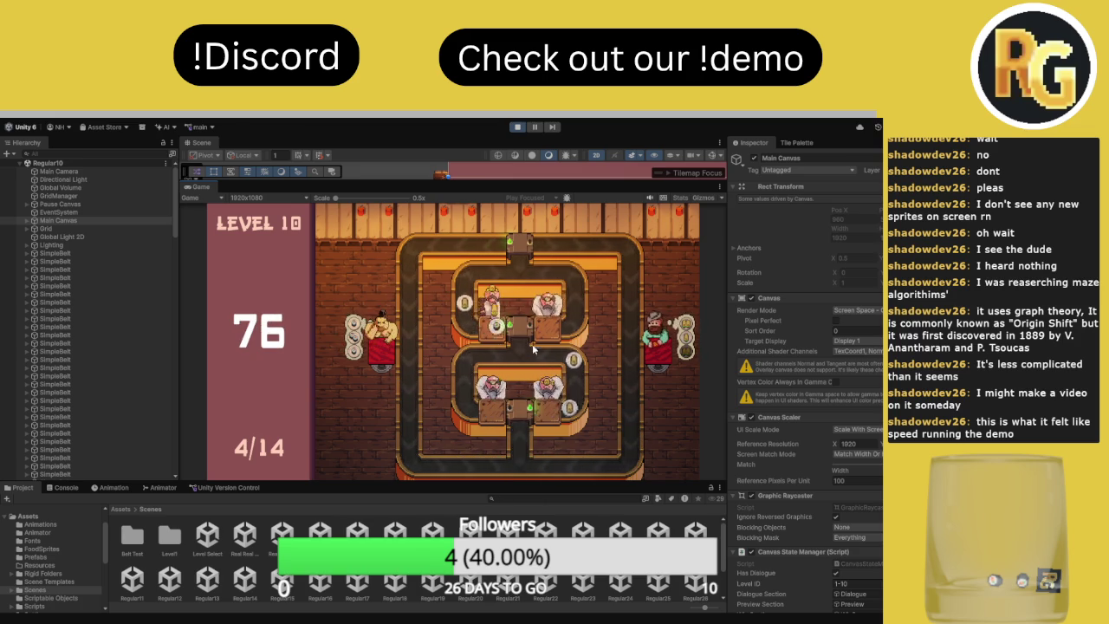
Restart Level 10, dismiss the GET READY panel, then Alt+Tab away at 2 of 14 served
key(r)
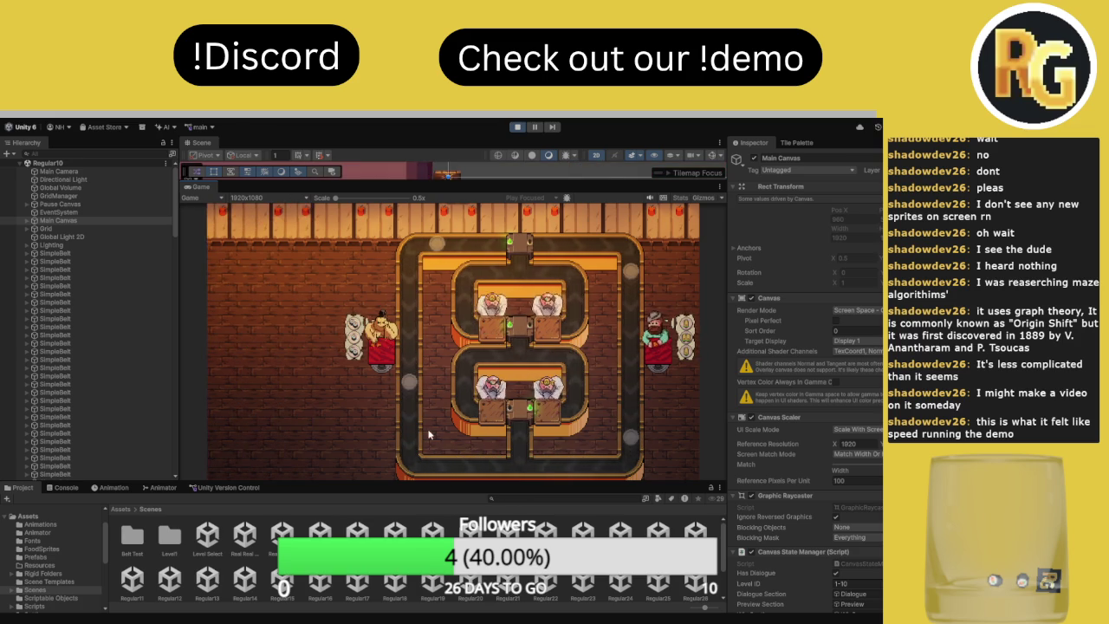
key(space)
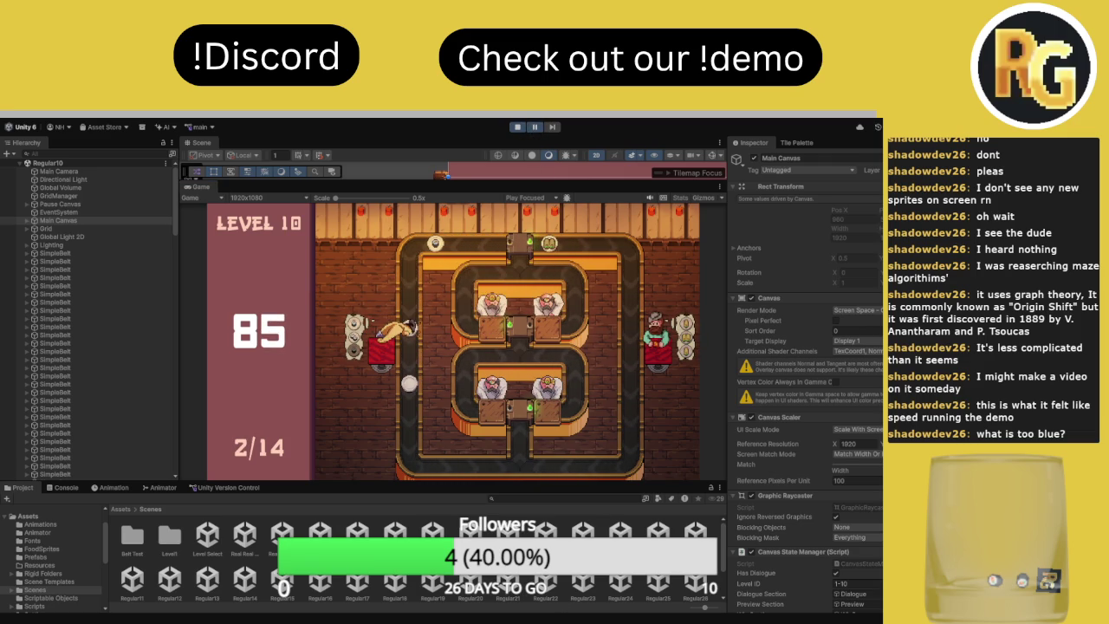
key(alt+Tab)
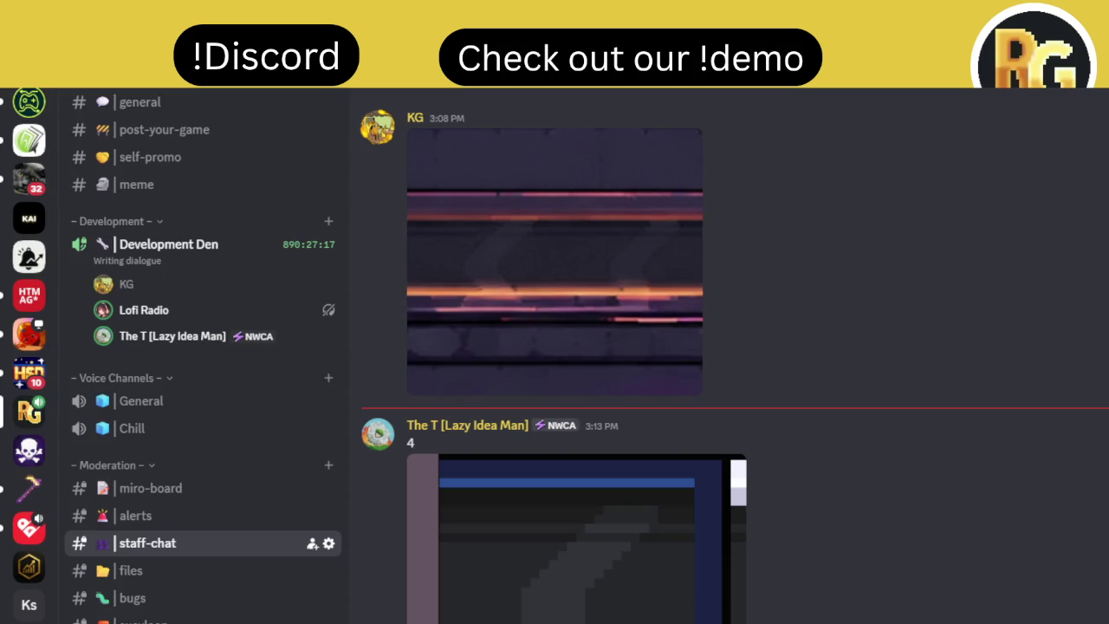
View the first posted level screenshot full size in Discord, then close it
click(624, 562)
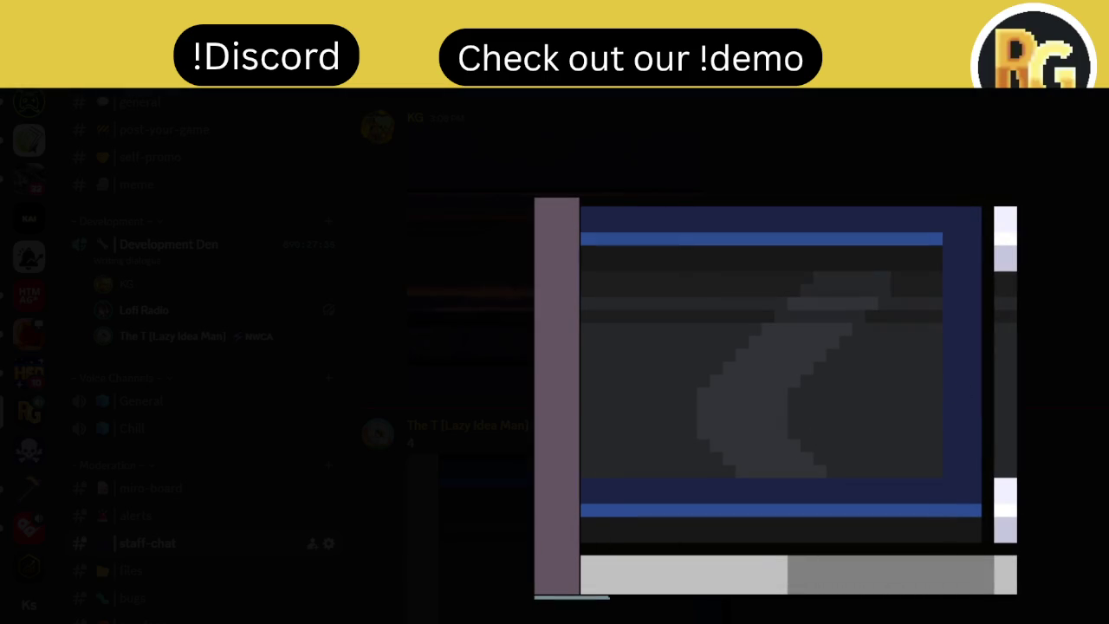
key(Escape)
scroll(668, 524, up, 4)
scroll(676, 523, down, 4)
scroll(684, 517, up, 5)
scroll(706, 506, down, 4)
scroll(717, 500, down, 2)
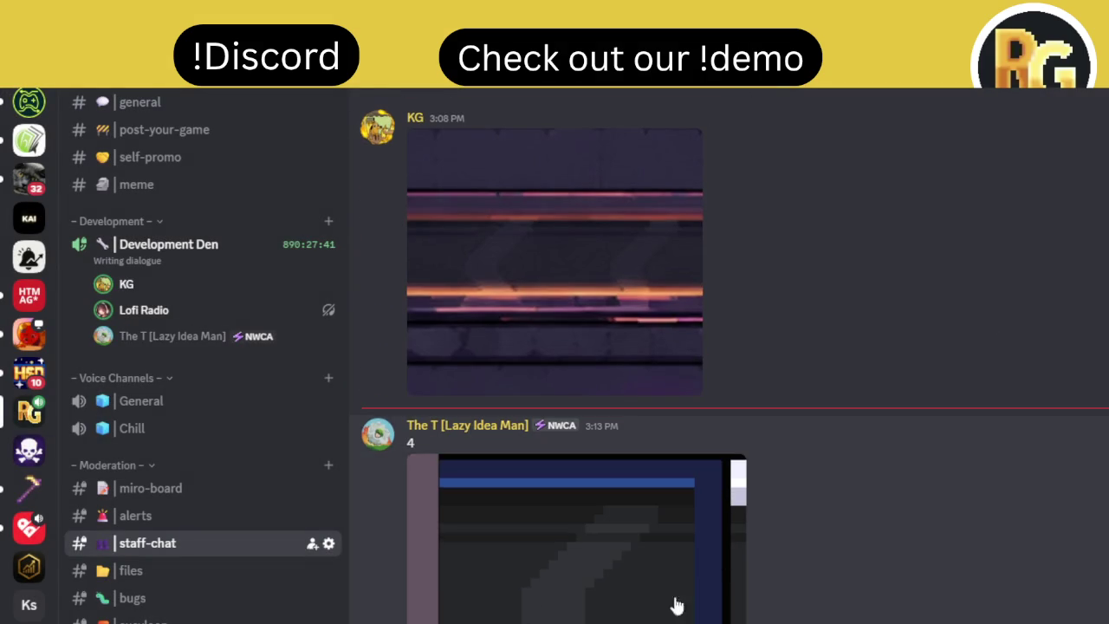
Open the lower screenshot full size twice, close it, and return to the staff-chat channel
click(703, 581)
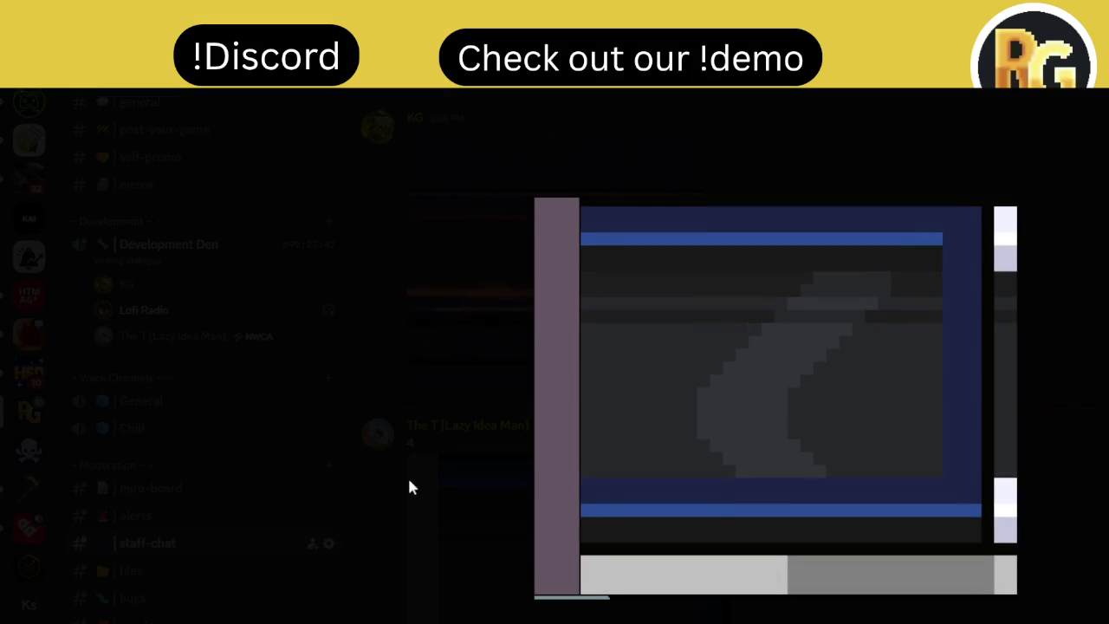
key(Escape)
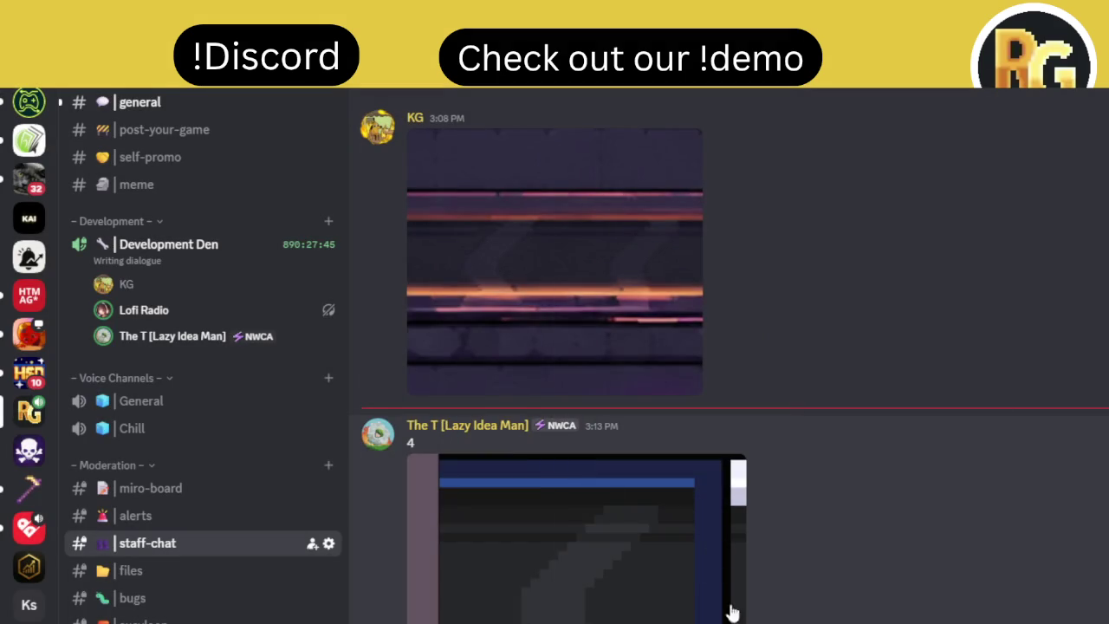
click(688, 585)
click(425, 523)
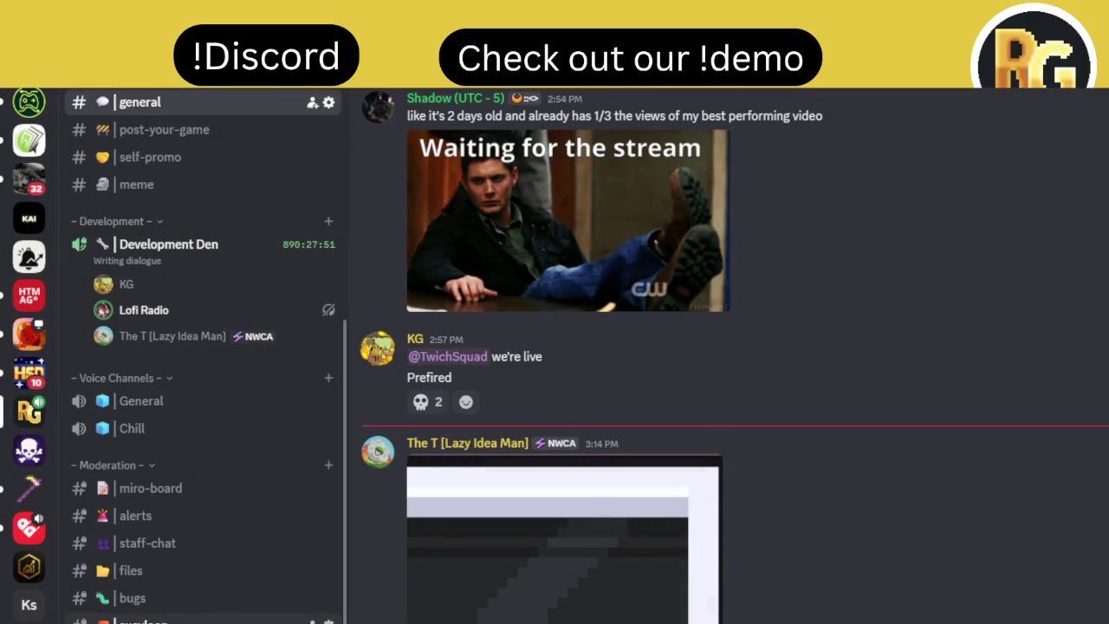
click(198, 551)
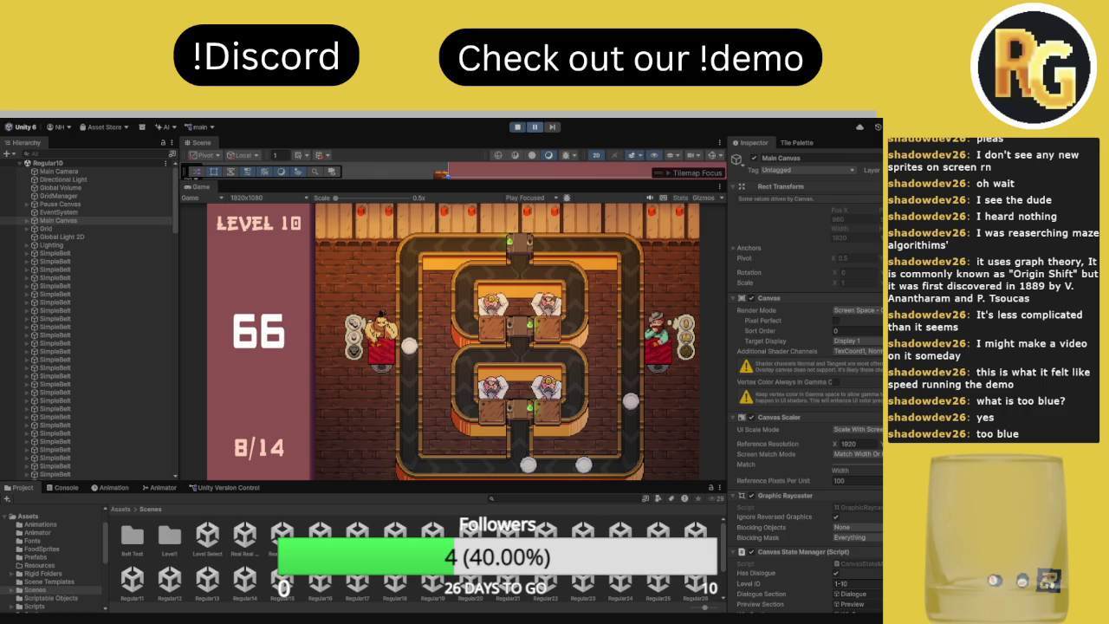
Toggle the middle and top junctions, pausing and resuming once, until Level 10 completes with 19 seconds left
click(526, 418)
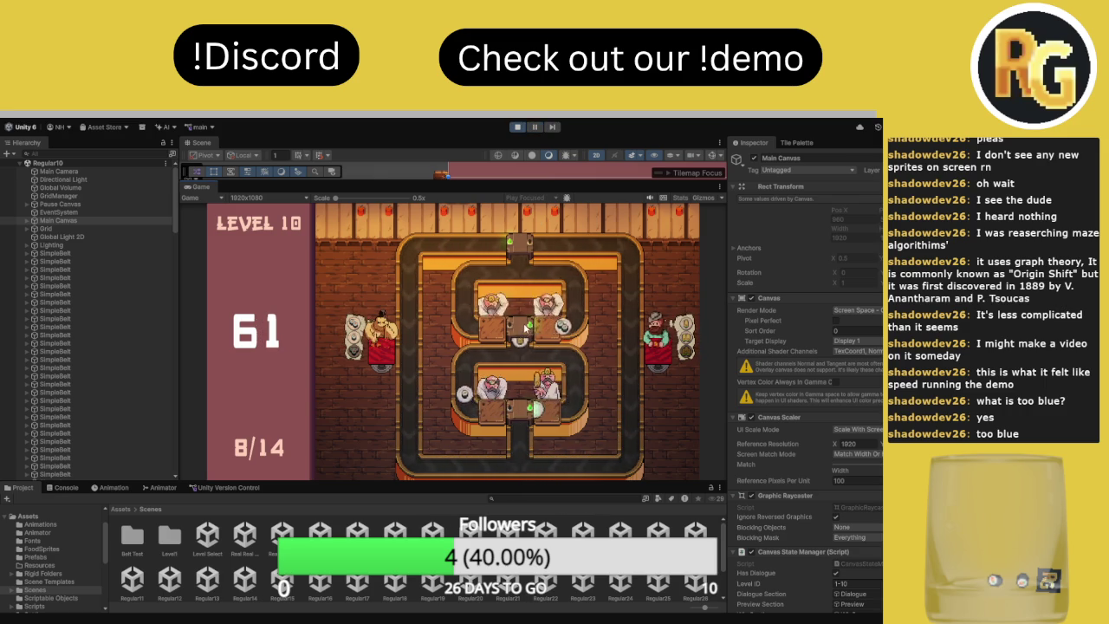
click(524, 333)
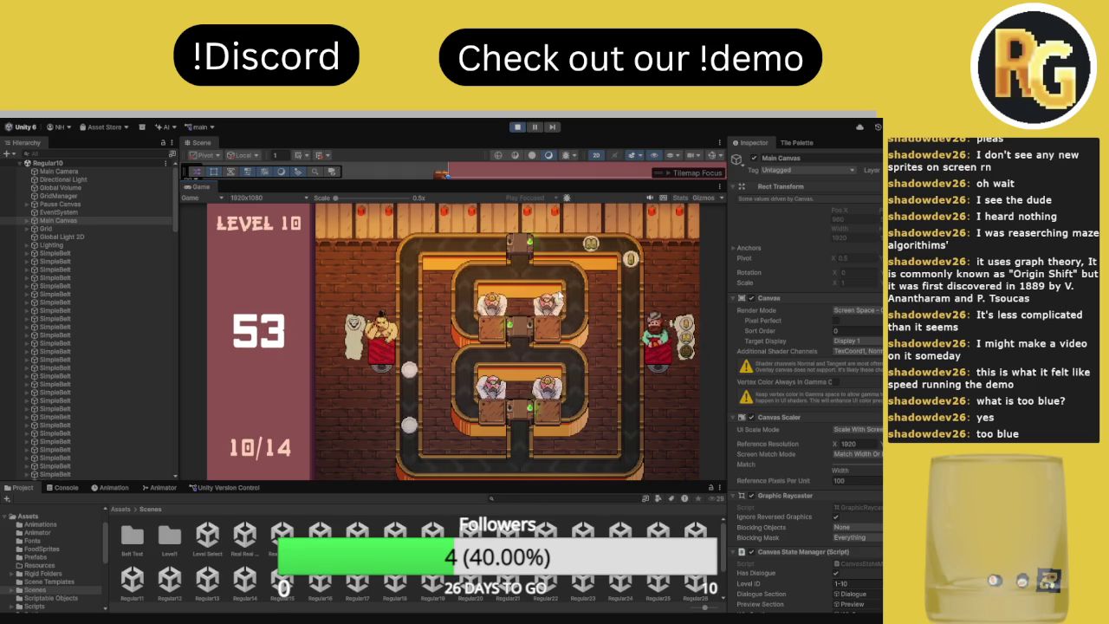
click(538, 128)
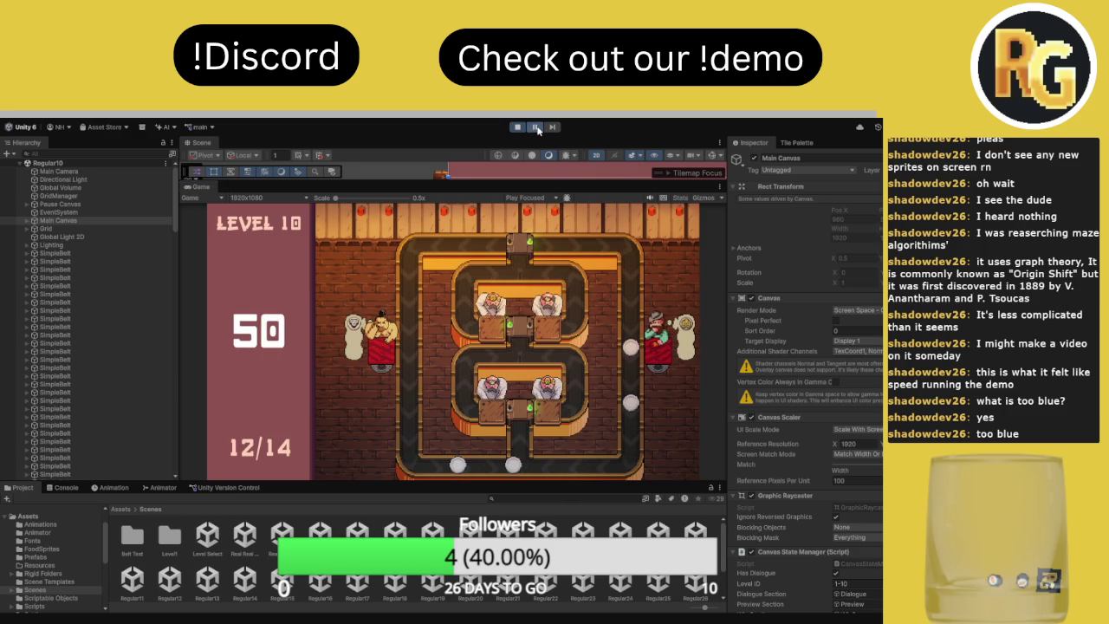
click(538, 128)
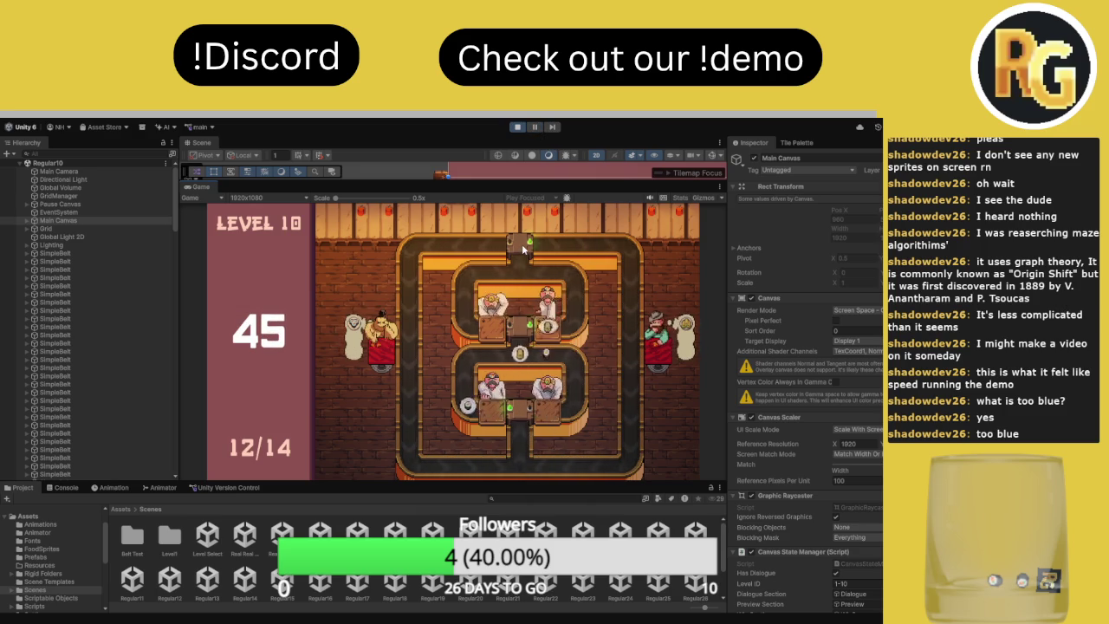
click(519, 338)
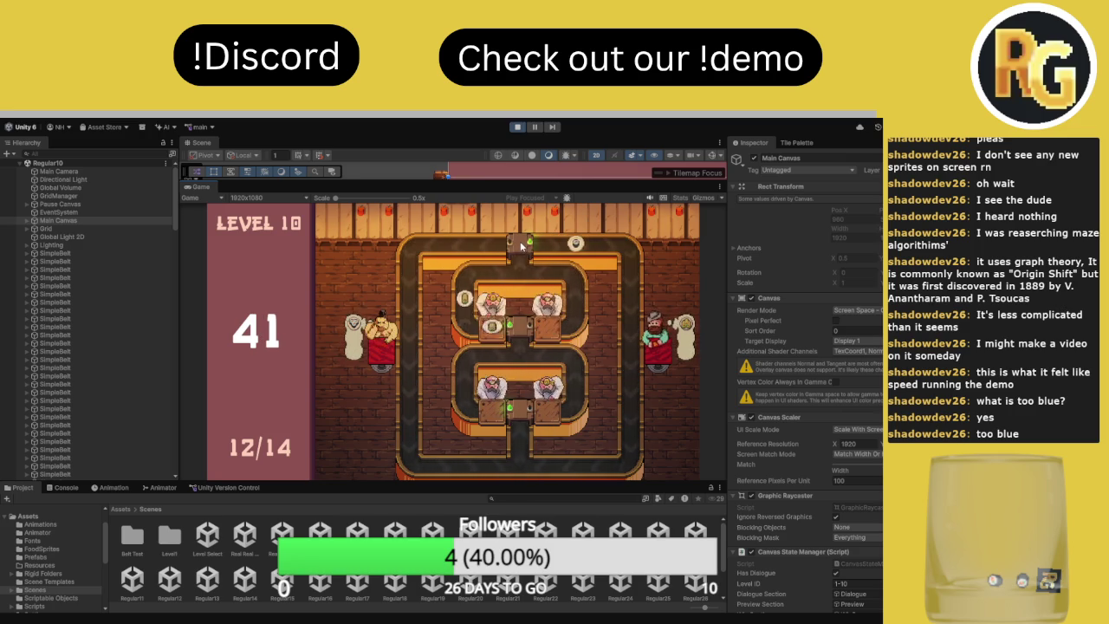
click(521, 245)
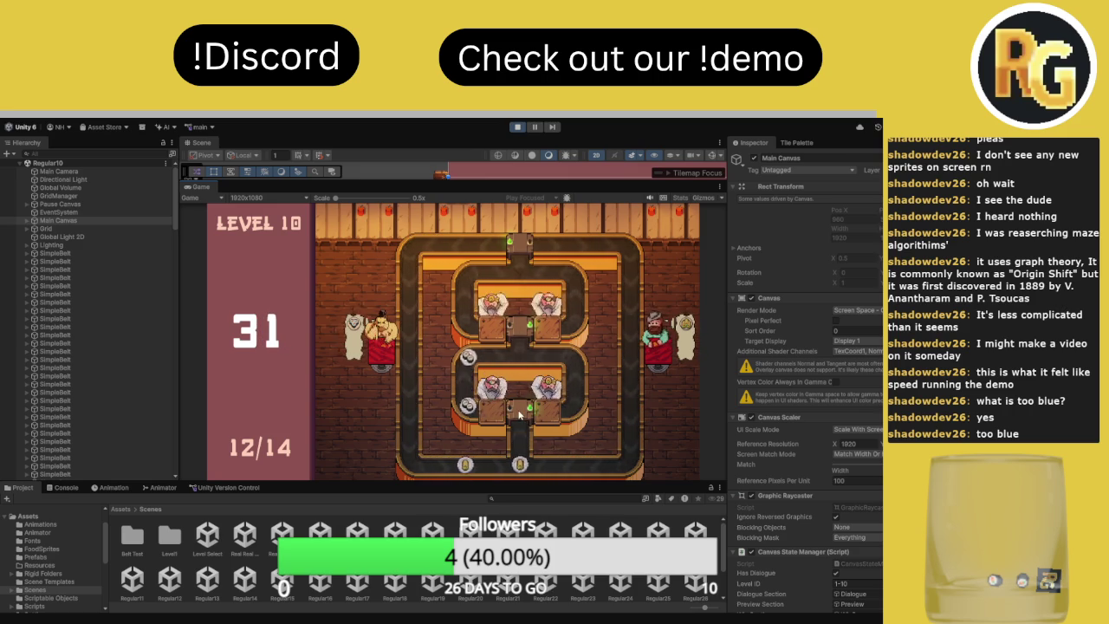
click(525, 332)
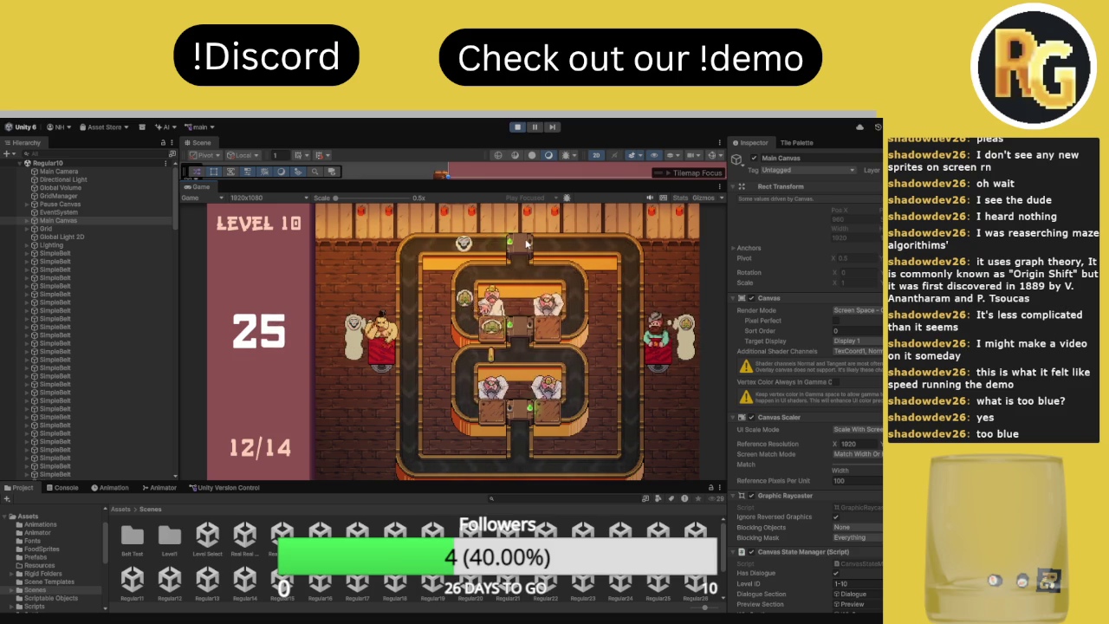
click(527, 245)
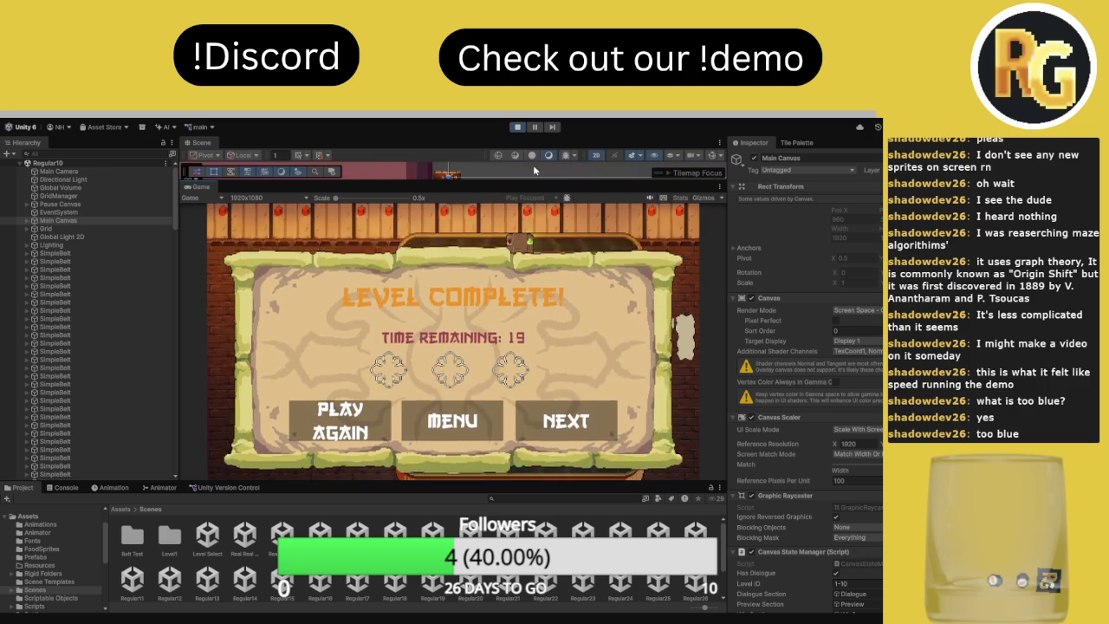
Stop Play mode and check the Canvas State Manager's Perfect Score of 15 in the Inspector
click(524, 128)
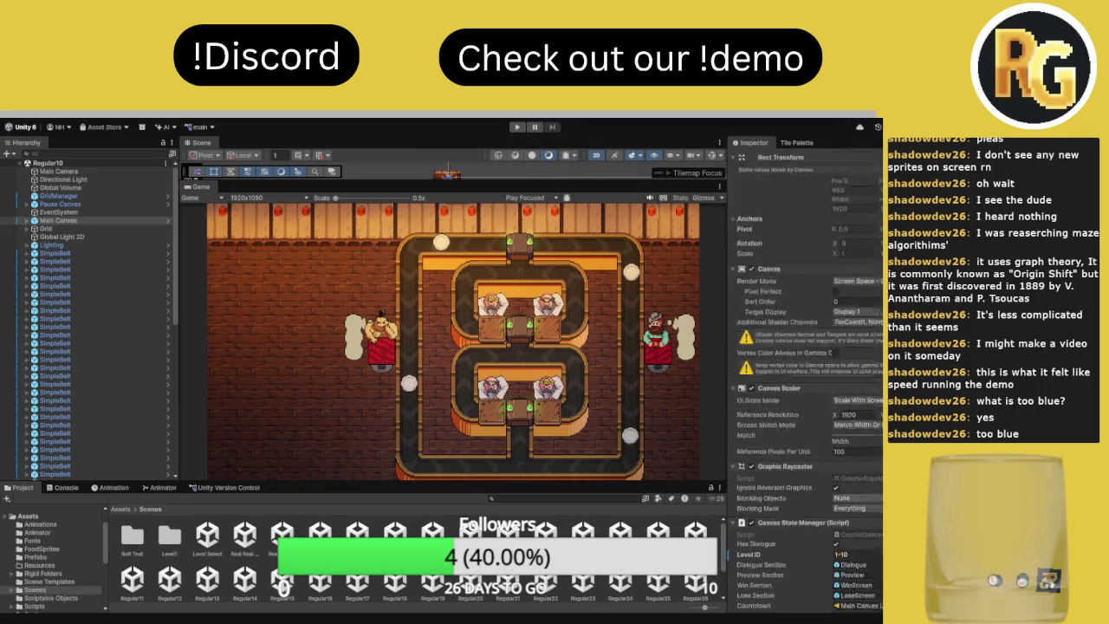
scroll(866, 472, down, 3)
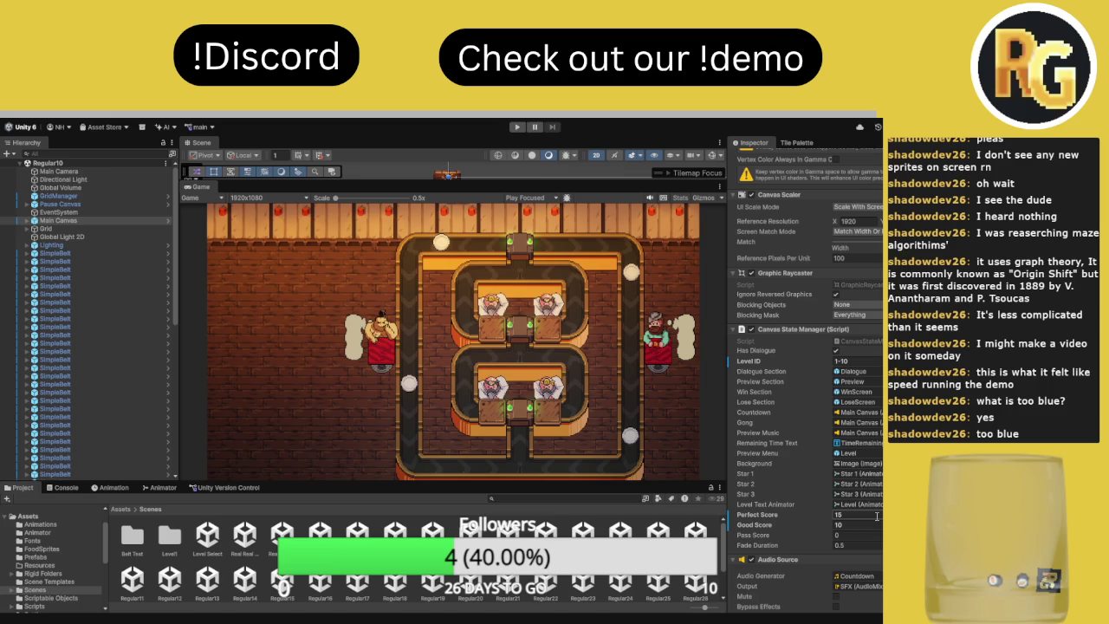
click(877, 516)
key(Return)
click(856, 515)
Open the Regular11 scene, start, stop and restart its playtest, and select Pause Canvas
double_click(132, 574)
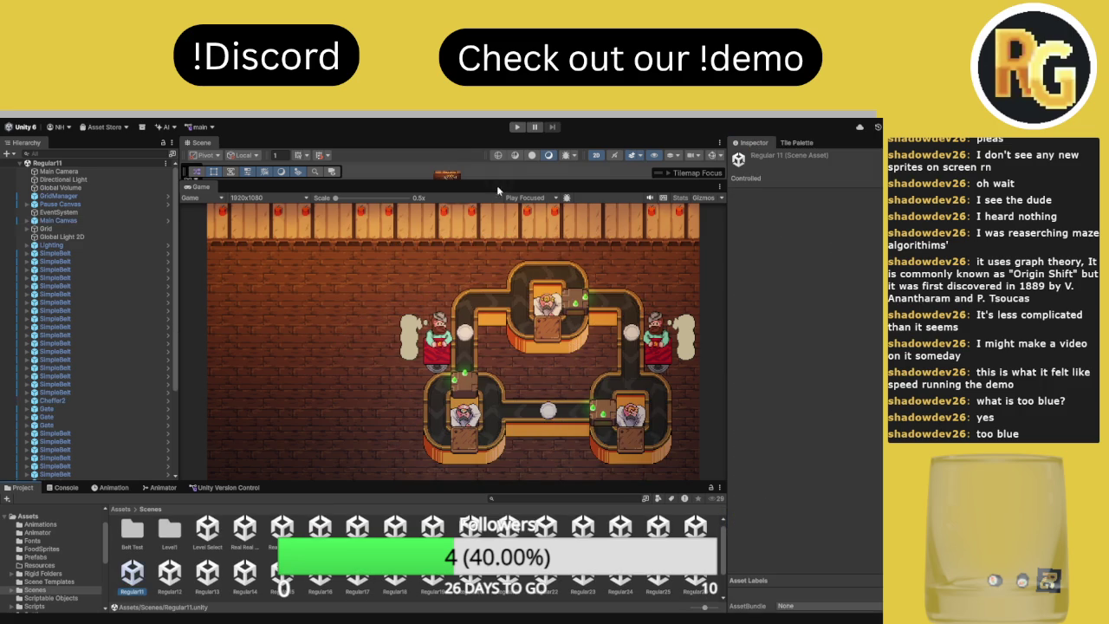
click(517, 127)
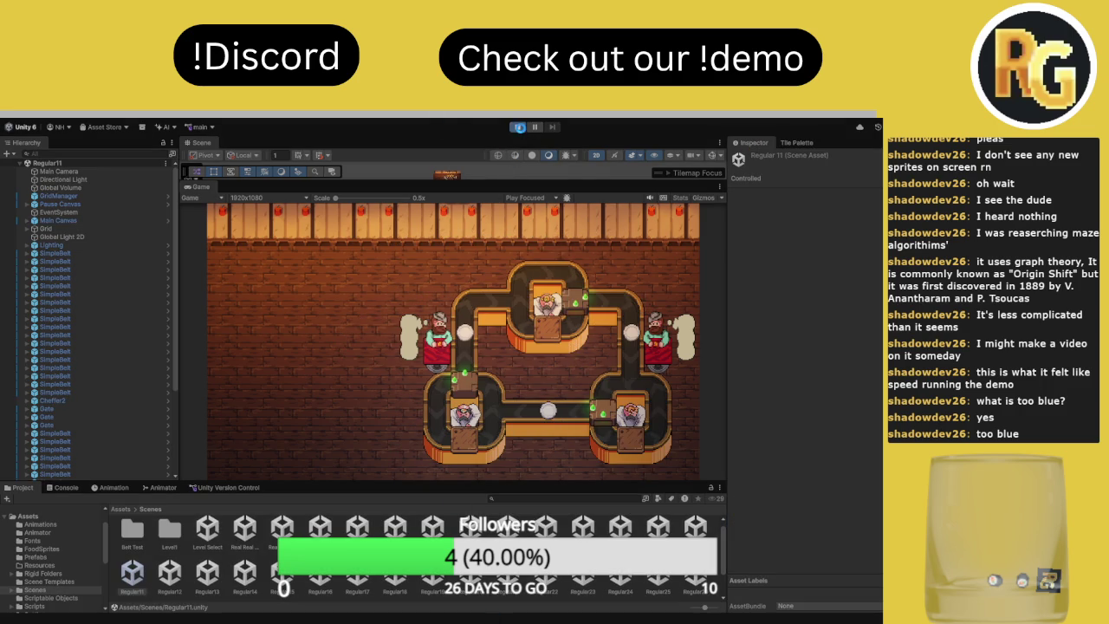
click(518, 128)
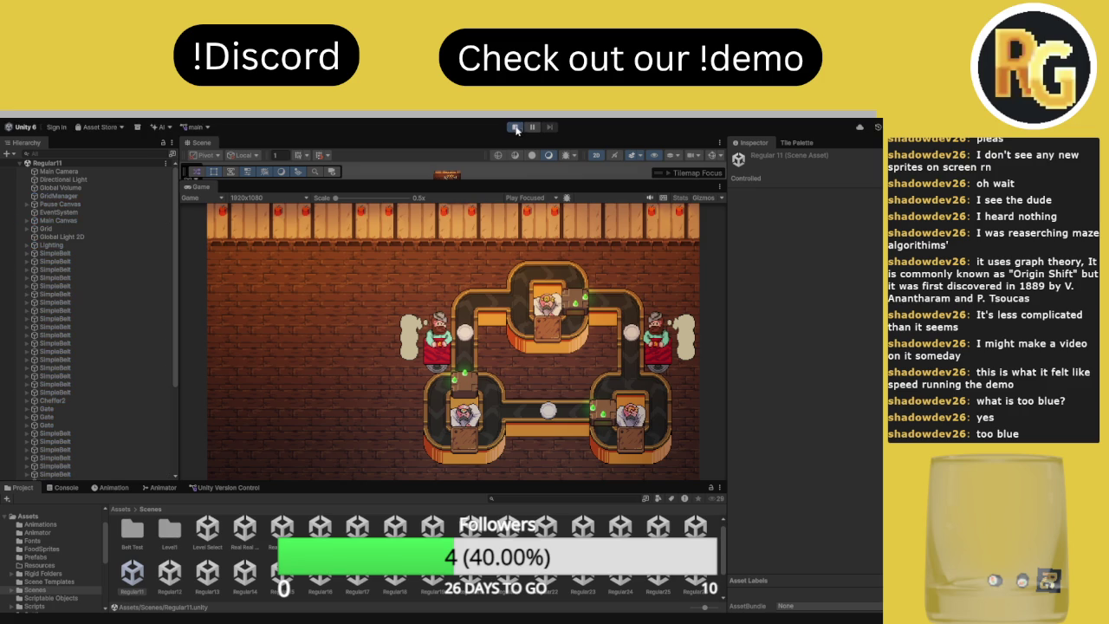
click(517, 127)
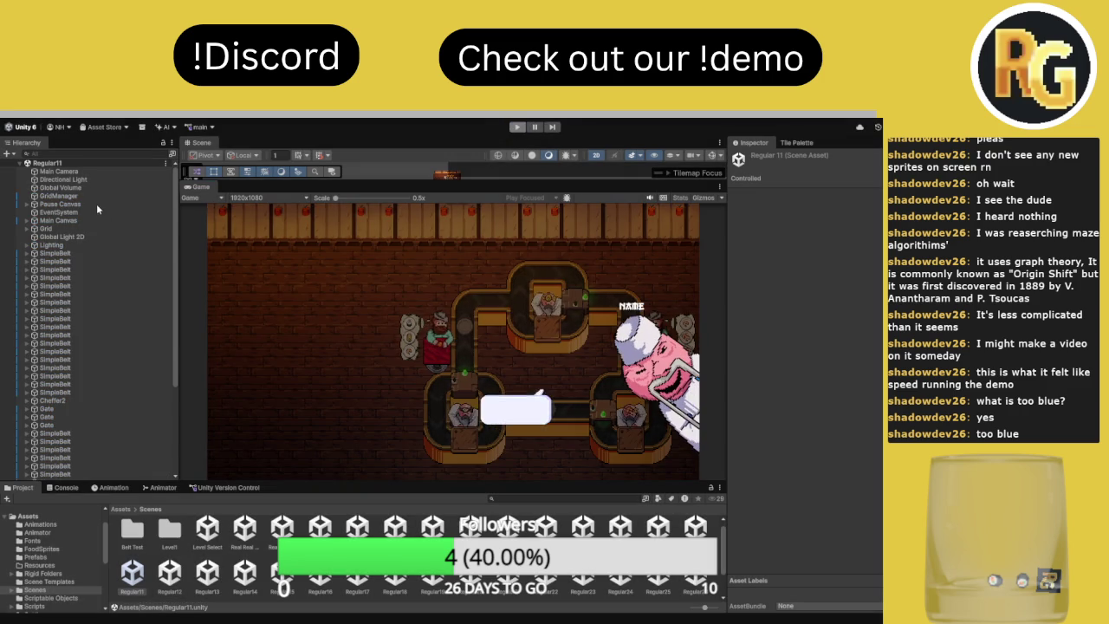
click(54, 204)
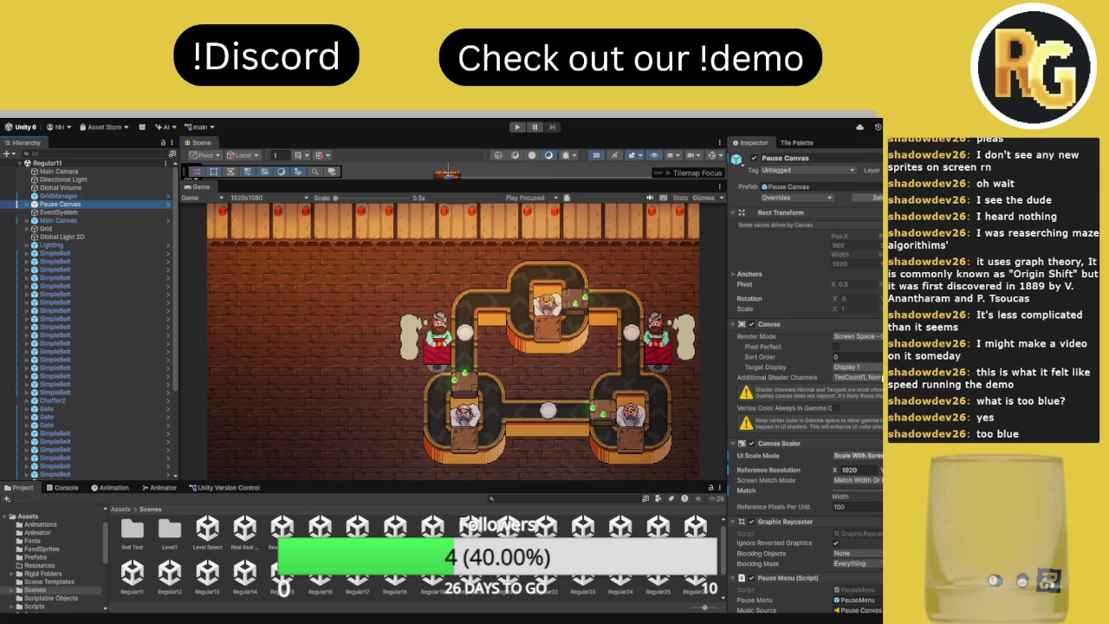
Select Main Canvas and change its Canvas State Manager Level ID to 1-11
scroll(806, 381, down, 4)
click(91, 220)
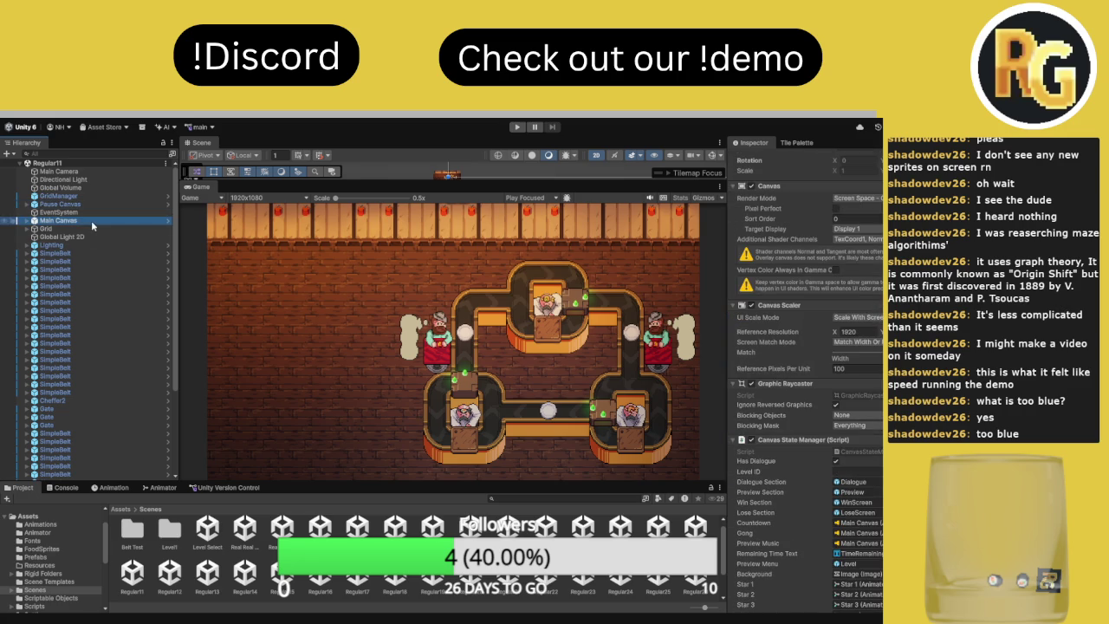
click(879, 473)
text(1-11)
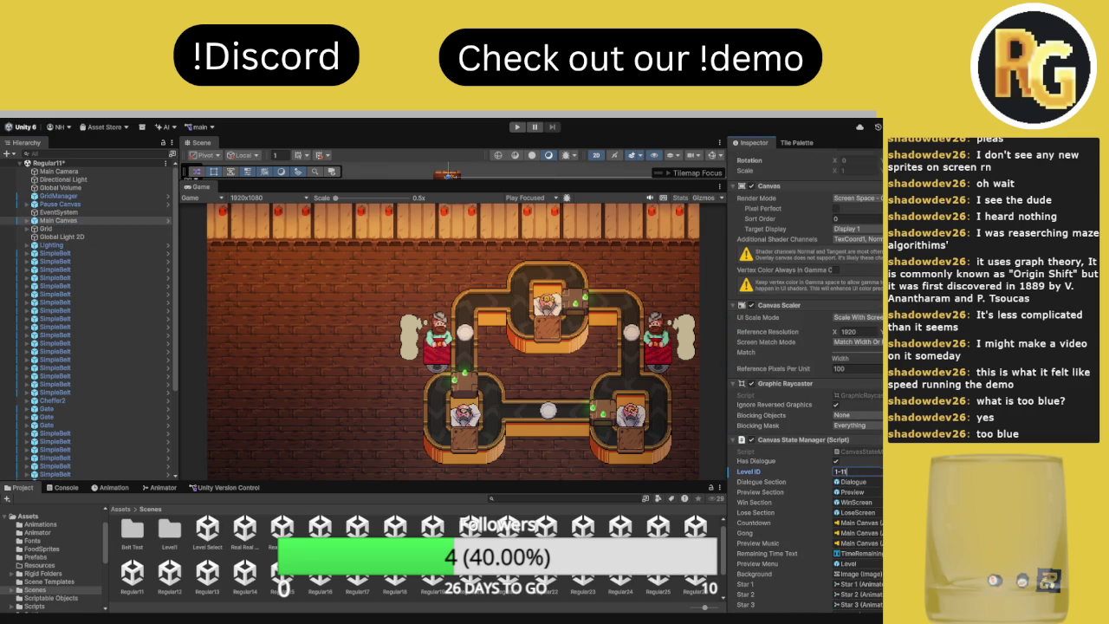
scroll(858, 467, down, 3)
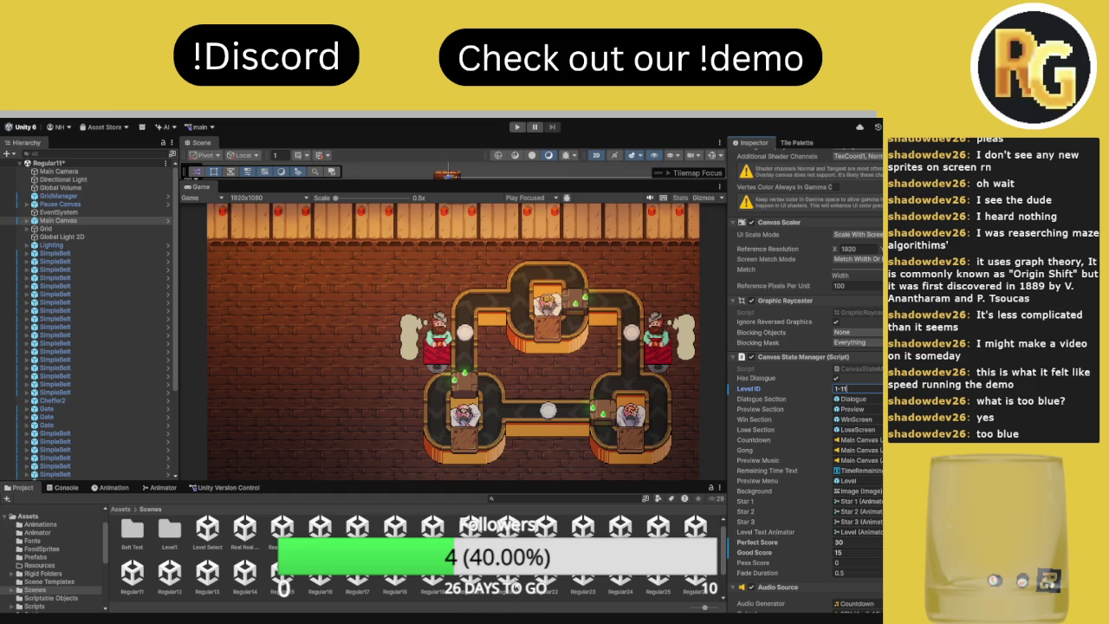
Expand Main Canvas, review the Dialogue child's characters and lines, then start the level 11 playtest
click(52, 221)
click(26, 221)
click(52, 237)
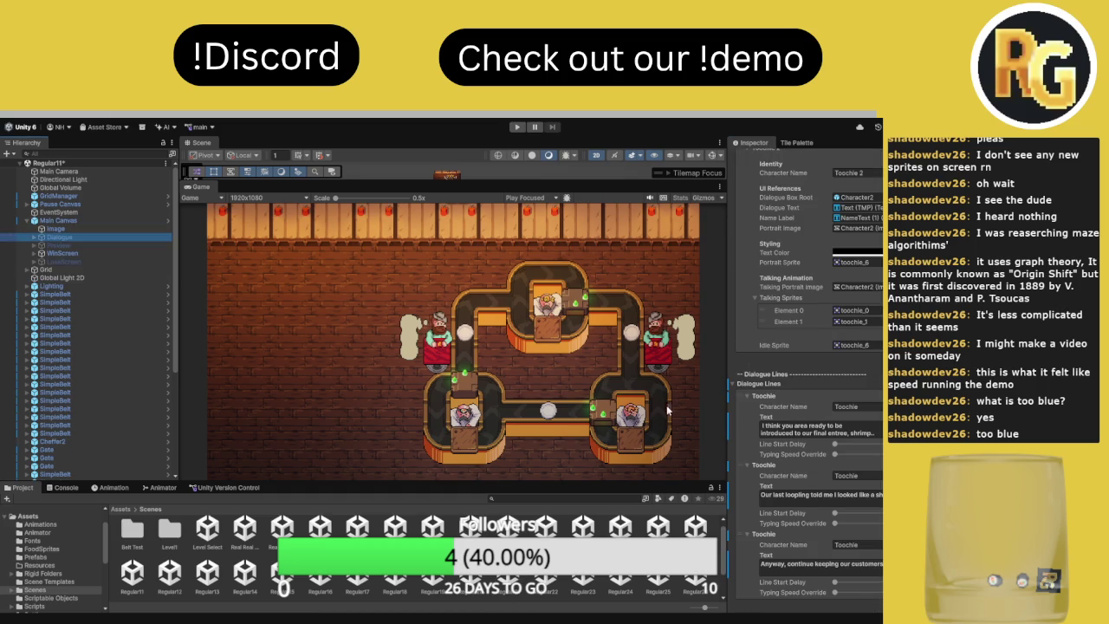
click(210, 188)
click(517, 127)
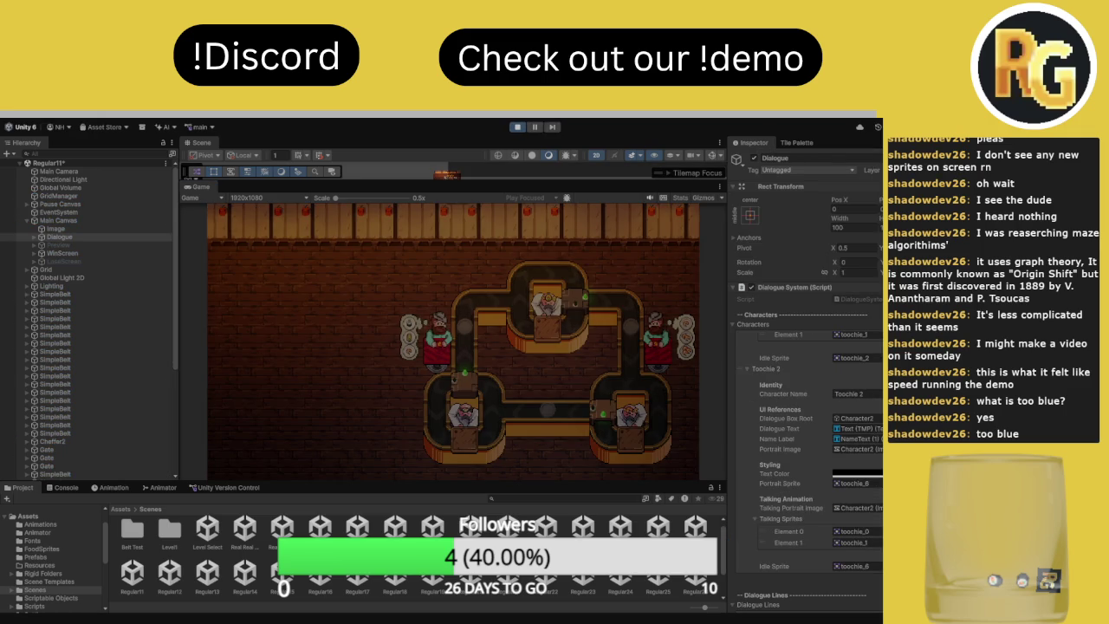
Click through the Toochie intro dialogue and play level 11 to 11 of 12 orders served
click(334, 436)
click(334, 425)
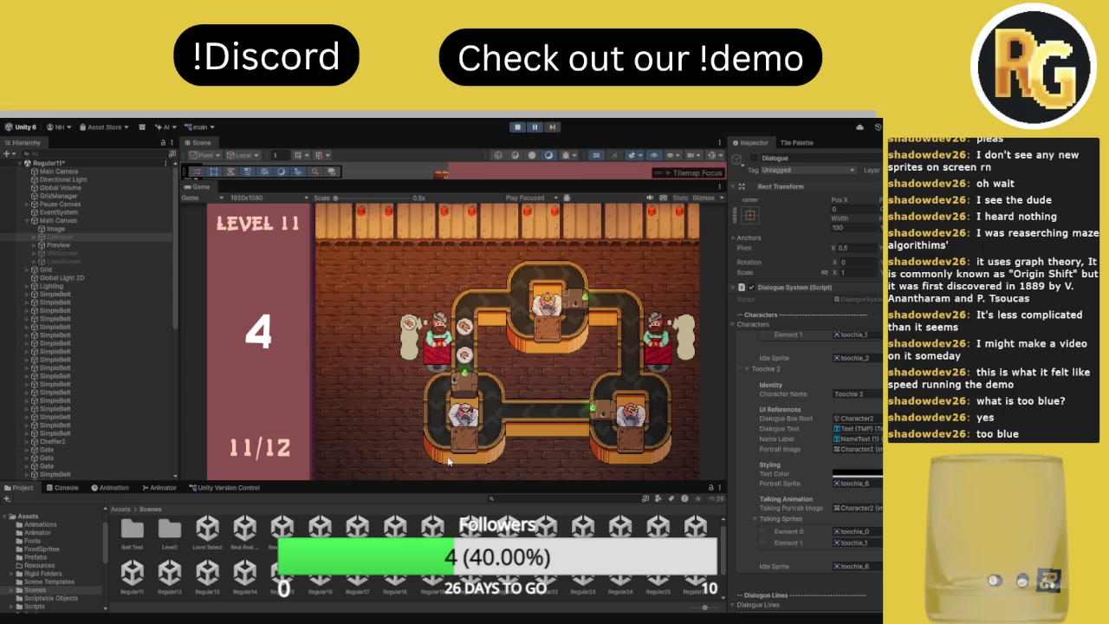
click(75, 218)
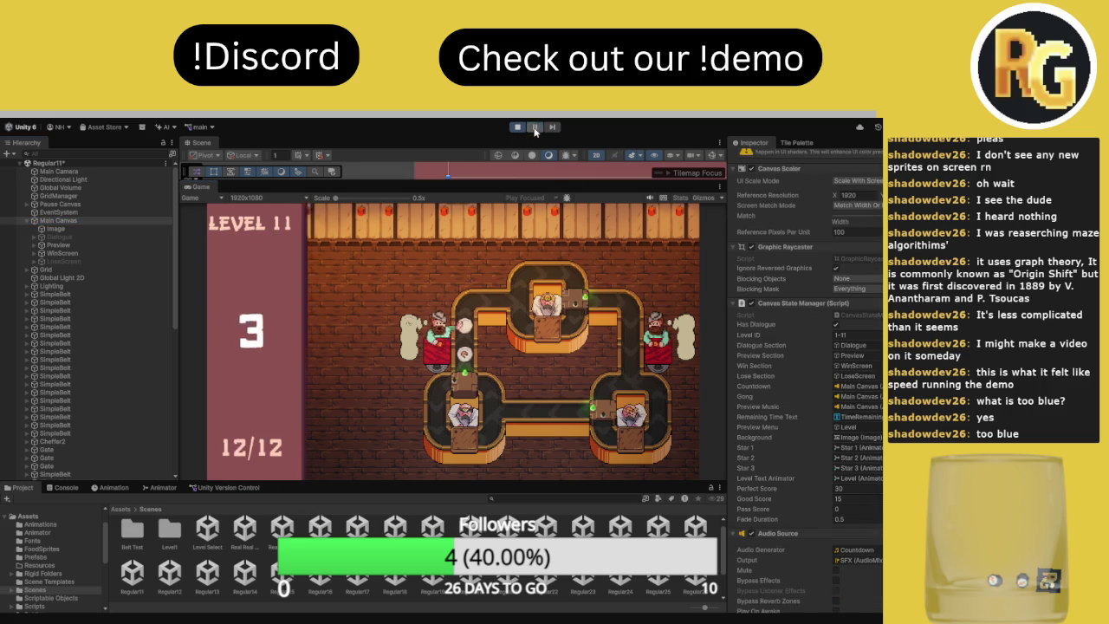
Replay level 11 from the start and toggle the top belt junction while serving orders
click(357, 400)
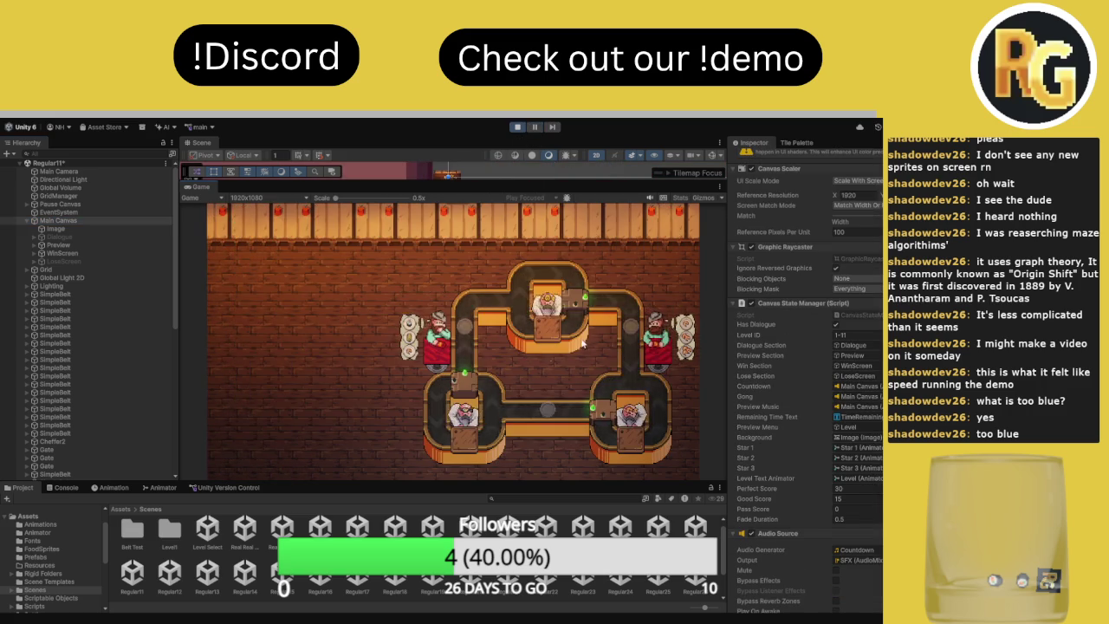
key(space)
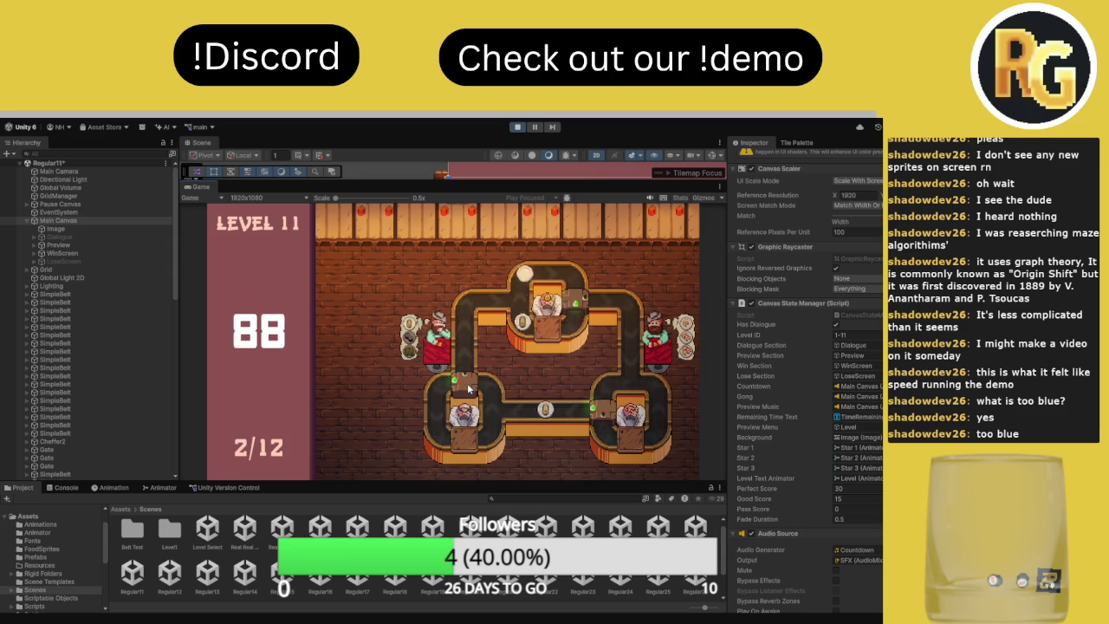
click(579, 305)
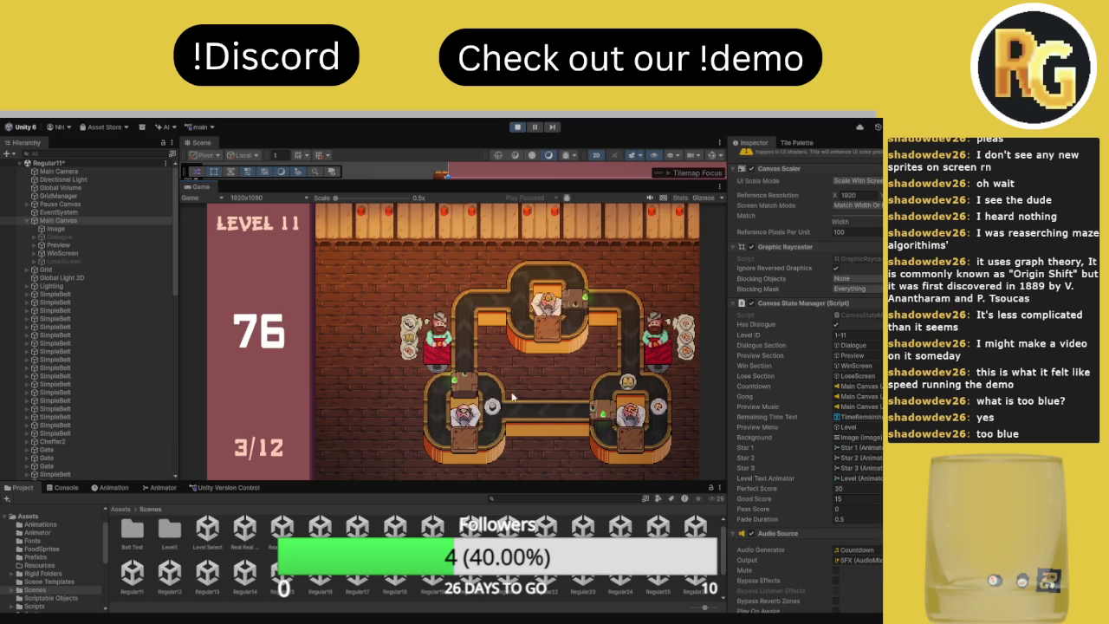
Restart level 11 with R and begin a new run from the I'm Ready prompt
key(r)
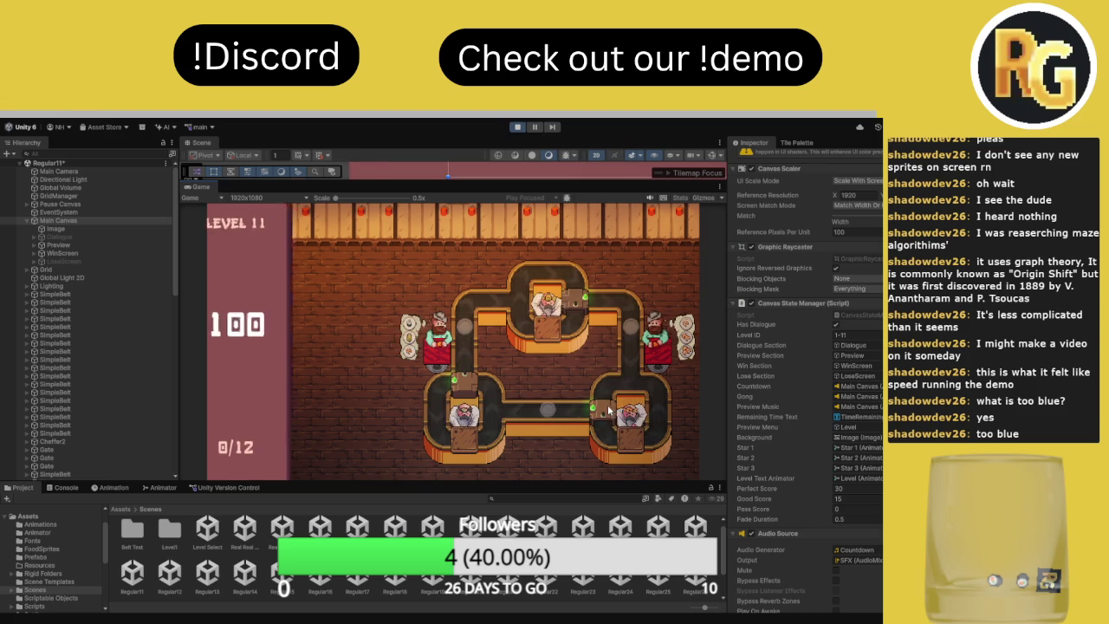
click(311, 460)
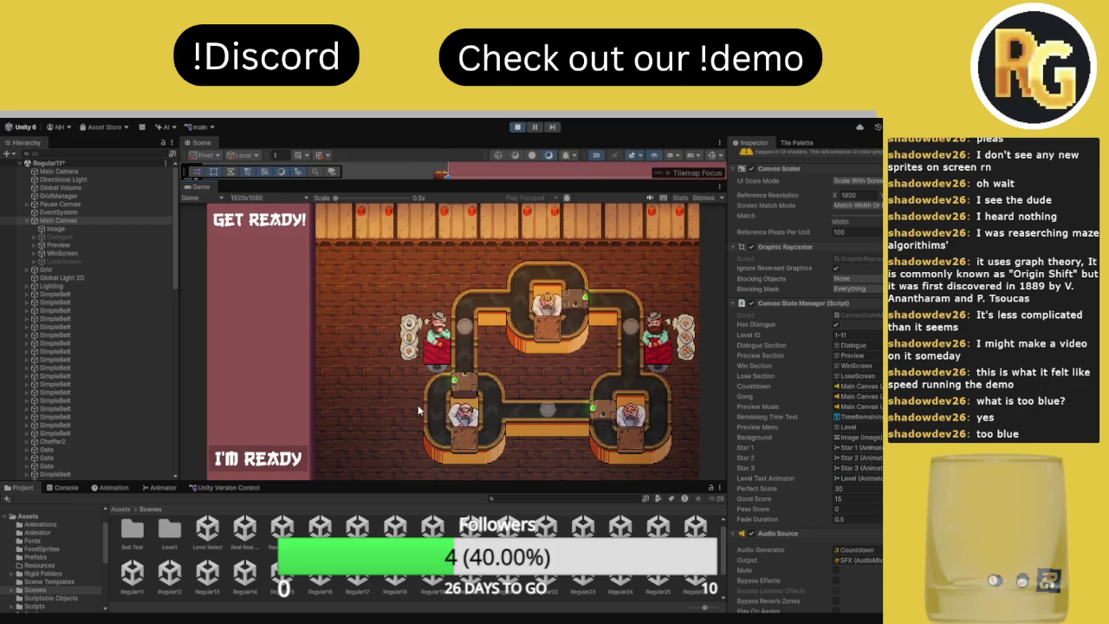
Confirm I'M READY to start a fresh level 11 countdown
click(292, 466)
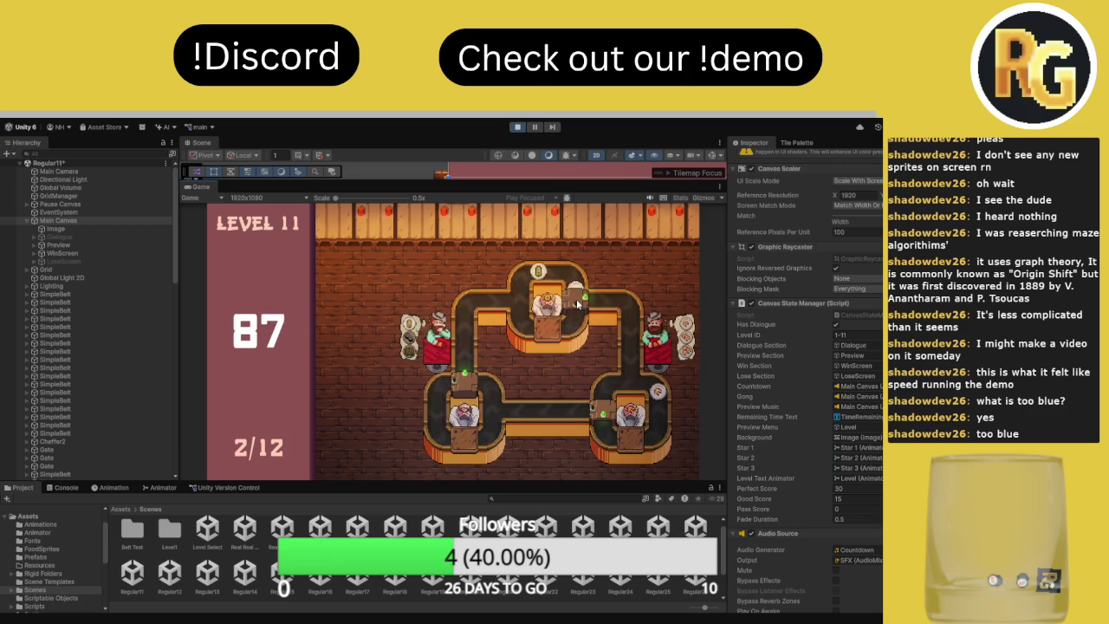
Restart Level 11 twice, confirming ready in between, and replay it from a timer of 100
key(r)
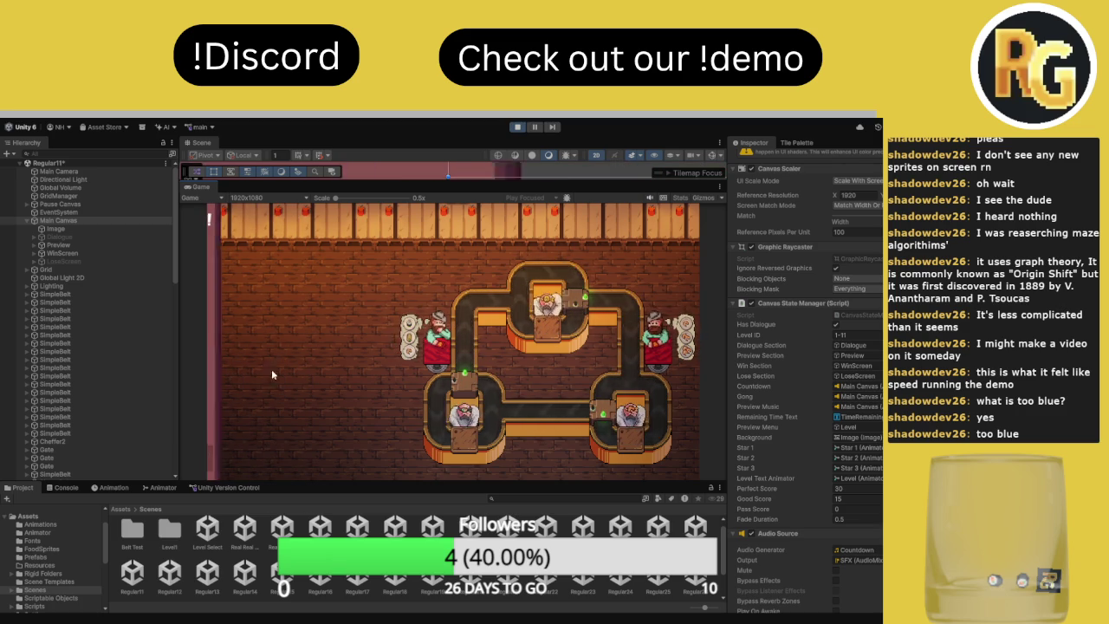
click(257, 462)
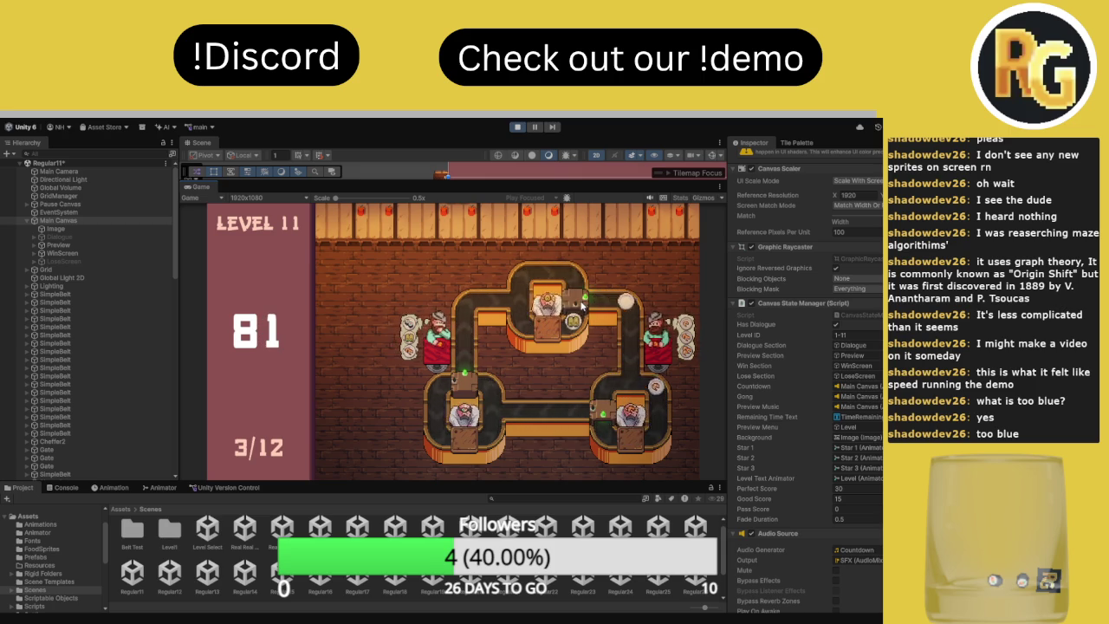
key(r)
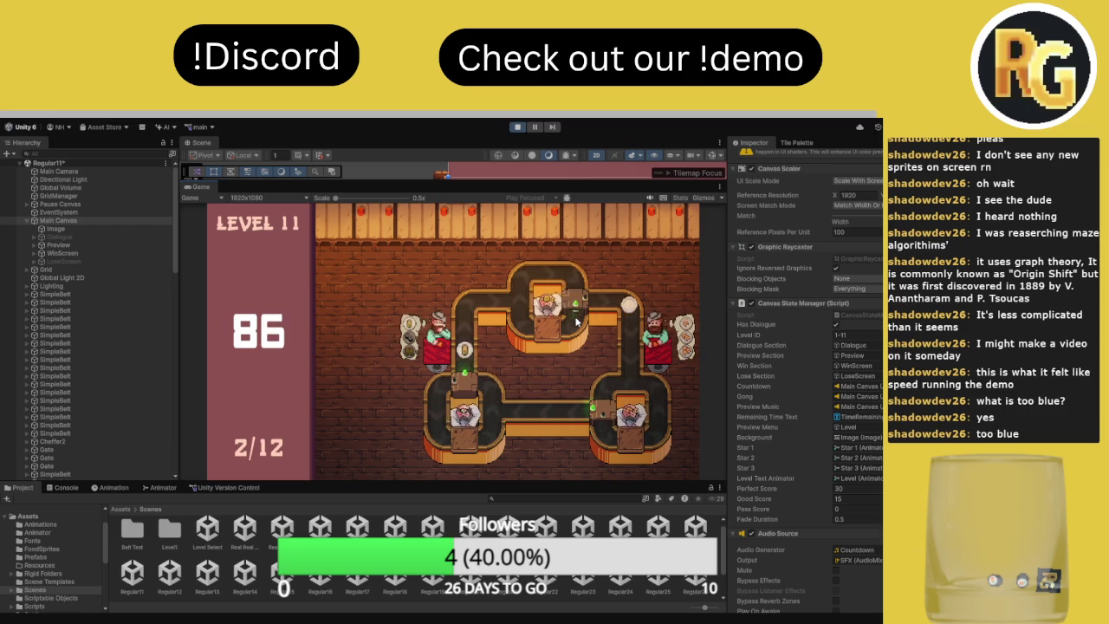
Flip the lower-right belt junction to finish Level 11 with 31 seconds left, then stop Play mode
click(610, 405)
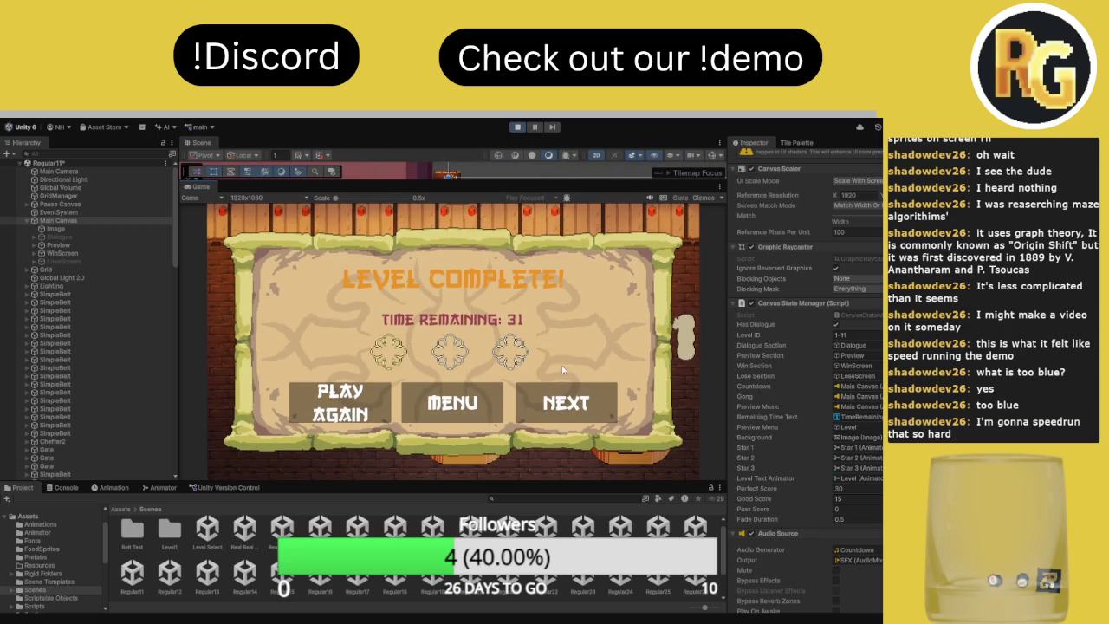
key(ctrl+p)
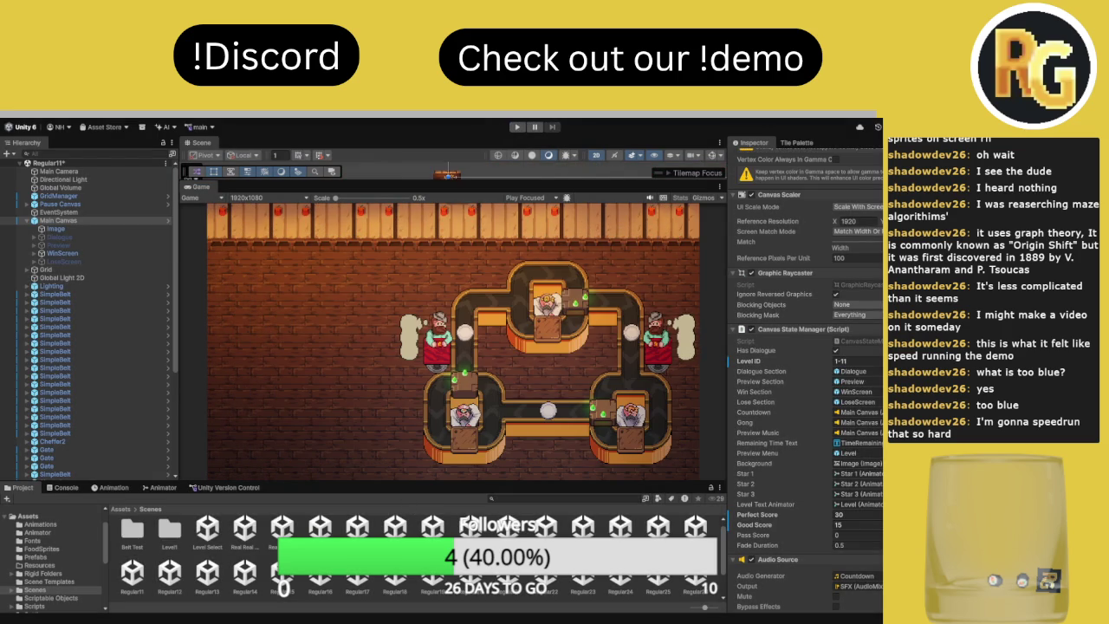
Select the Regular12 scene in the Scenes folder and open it
click(166, 586)
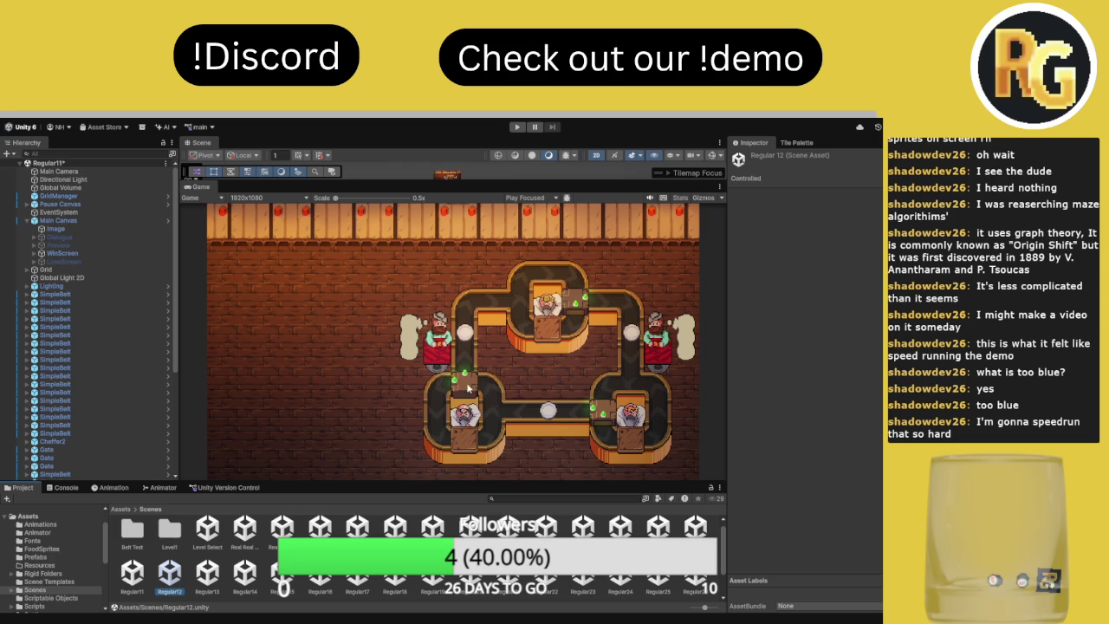
key(Return)
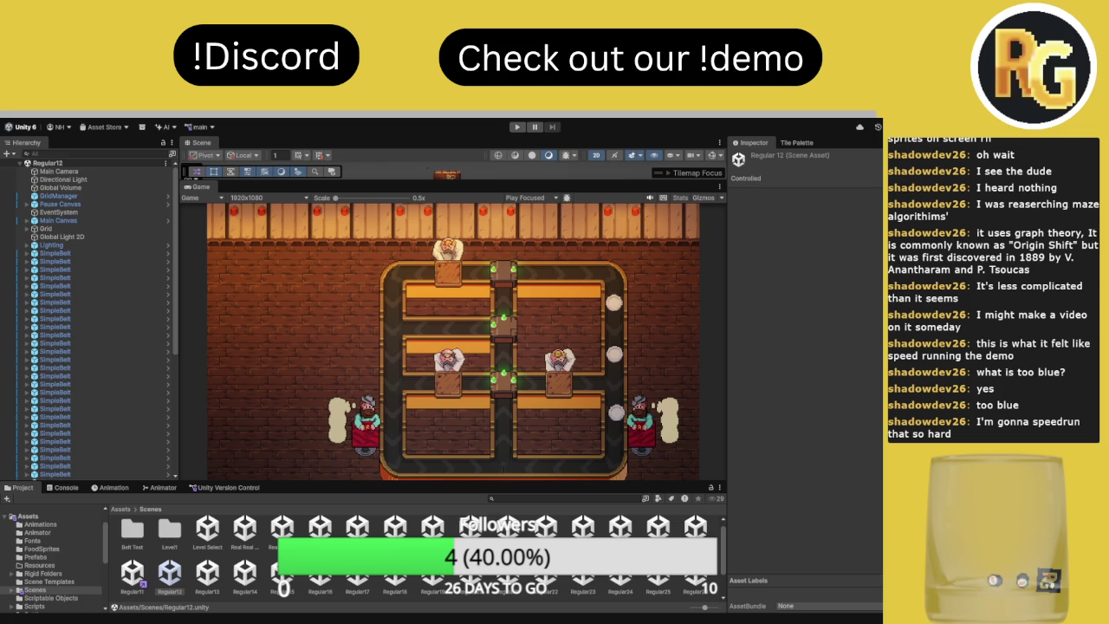
Start the Level 12 playtest and flip the top and lower belt junctions to route food
click(517, 127)
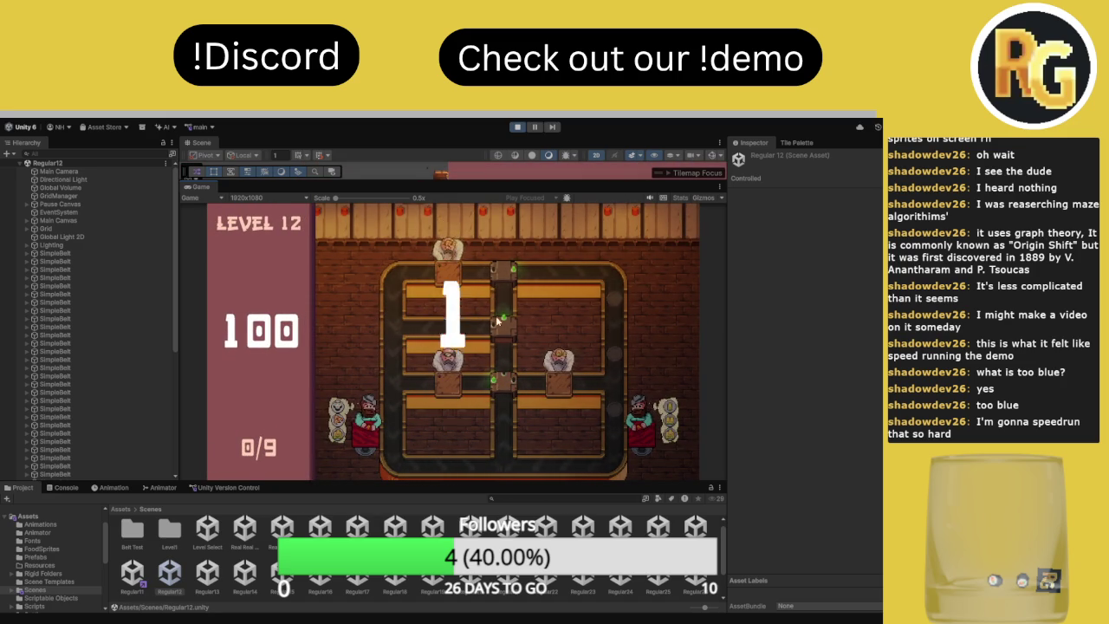
click(510, 278)
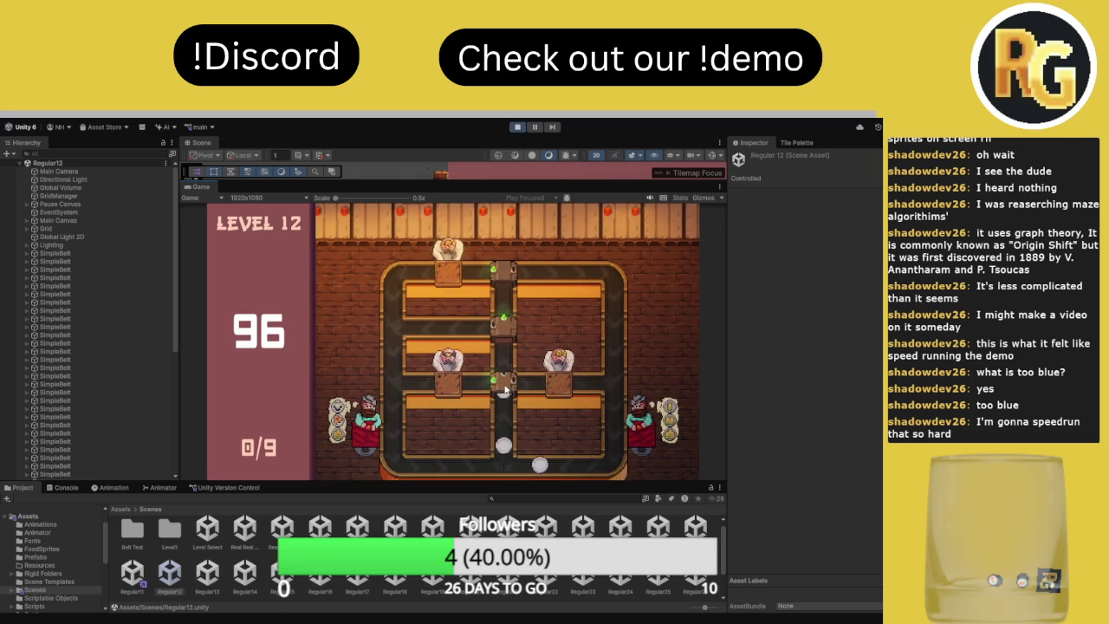
click(507, 382)
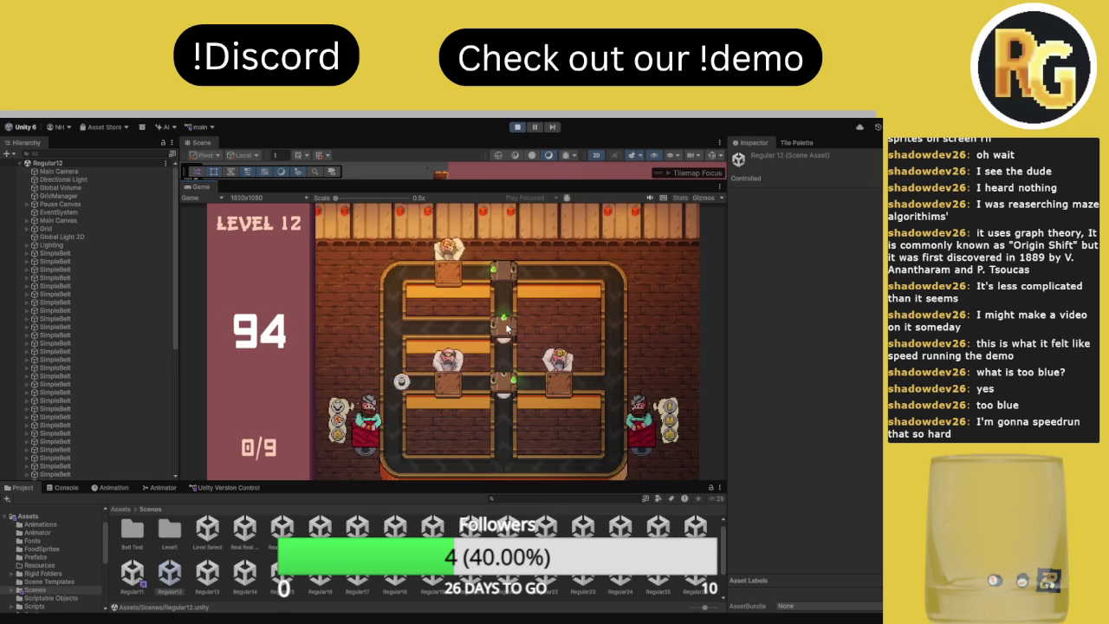
click(504, 385)
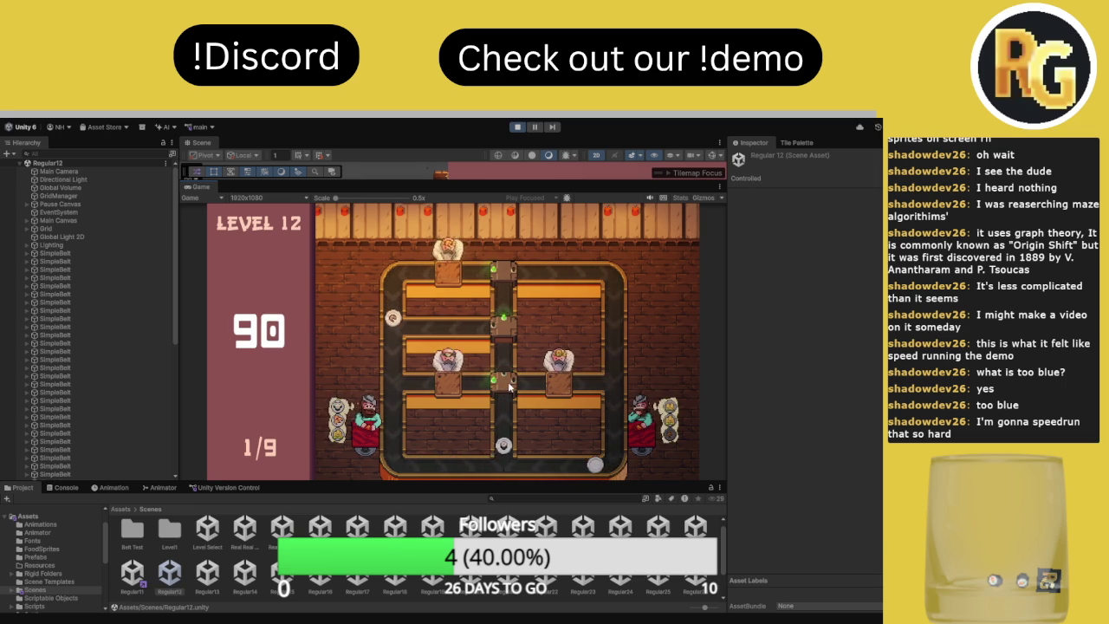
click(507, 383)
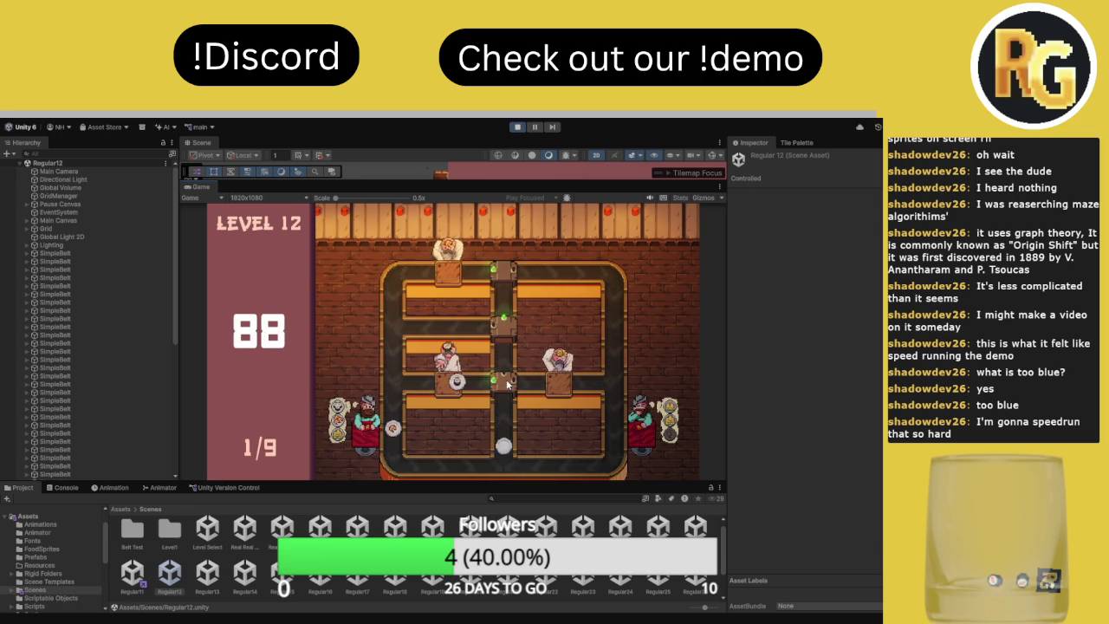
click(507, 383)
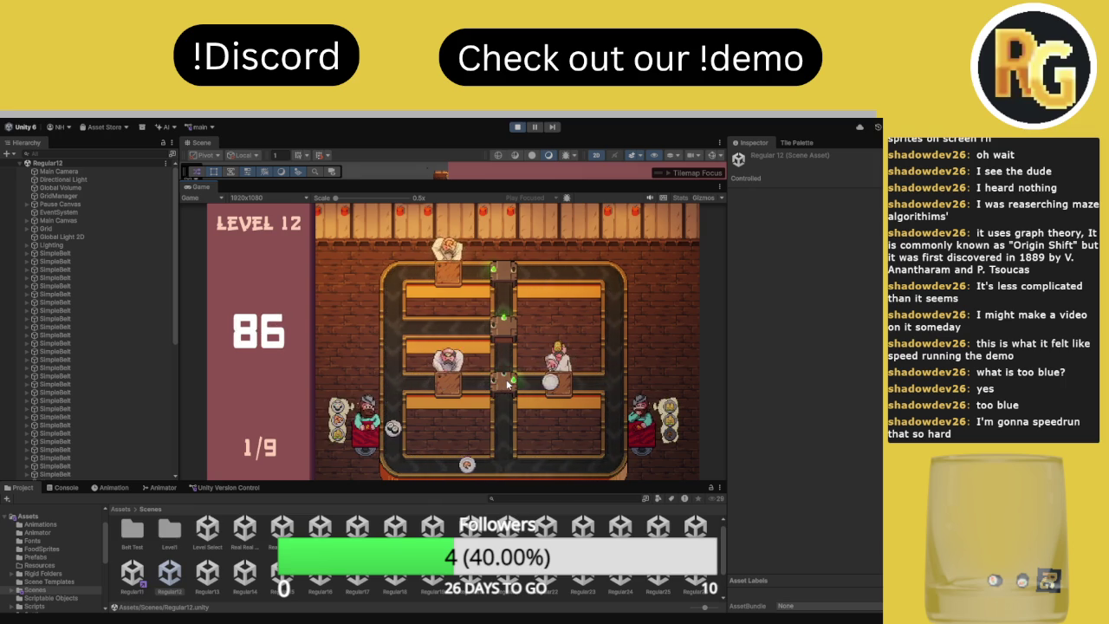
Keep switching the lower junction between up, left and right until 5 of 9 are served, then pause
click(506, 385)
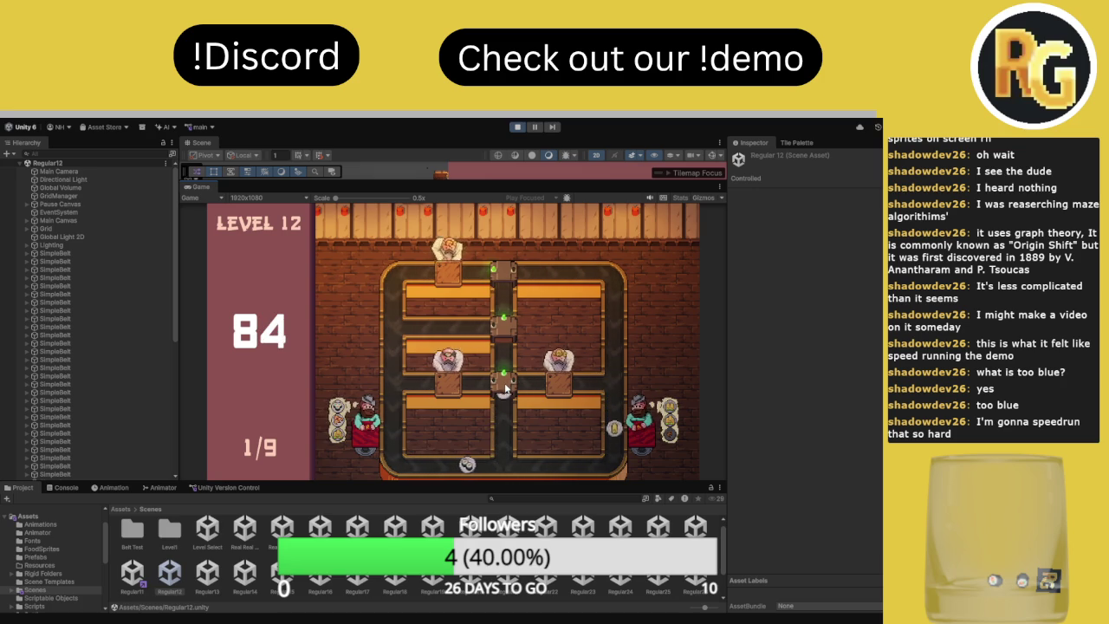
click(504, 382)
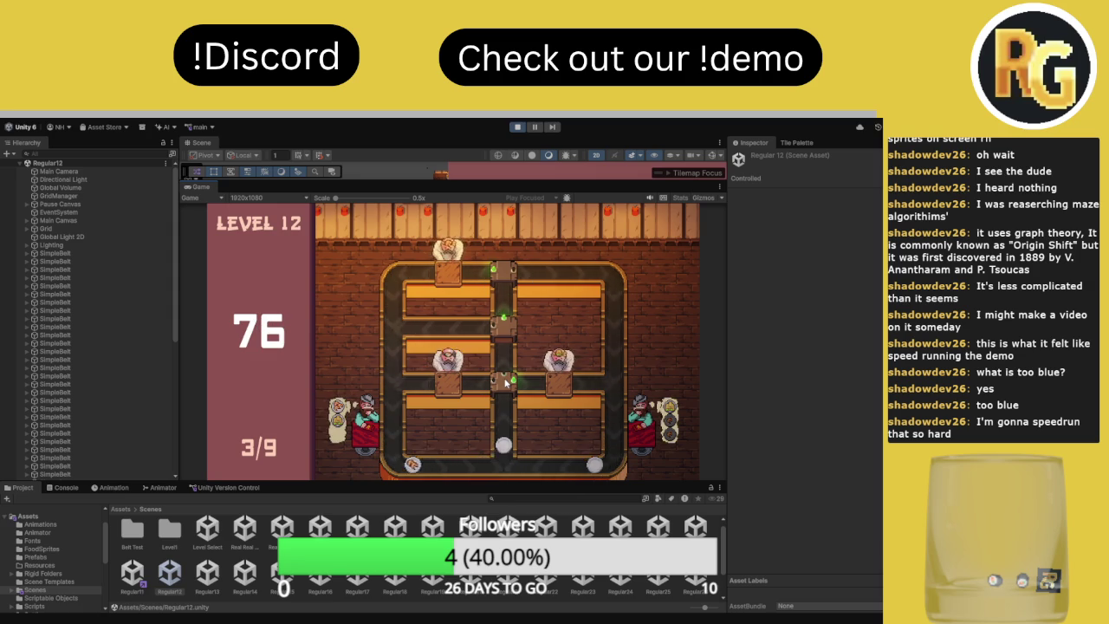
click(505, 382)
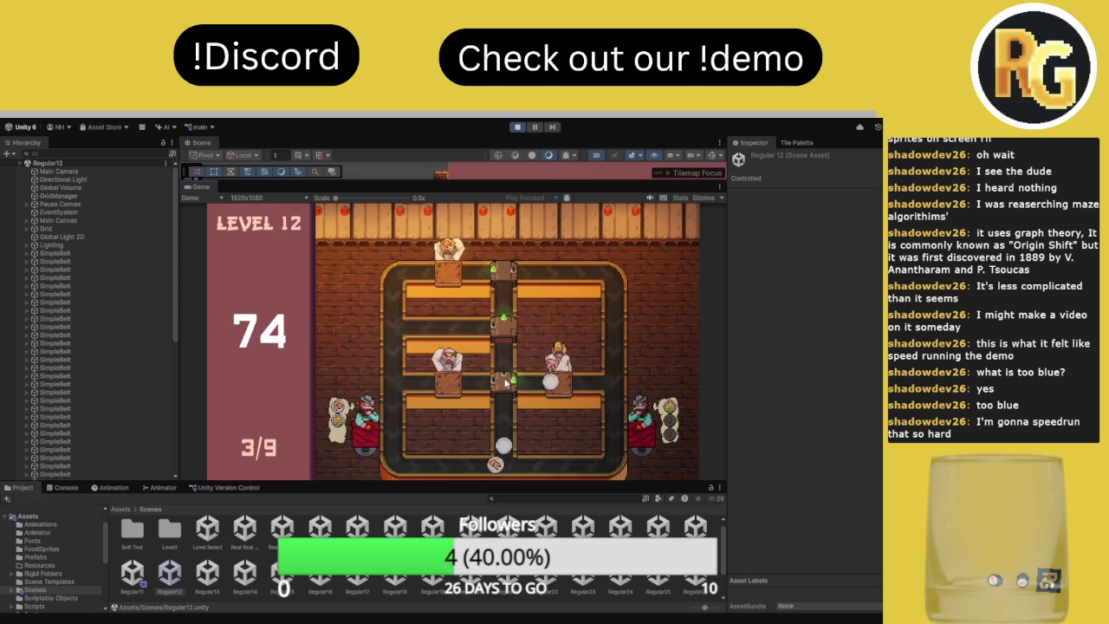
click(505, 382)
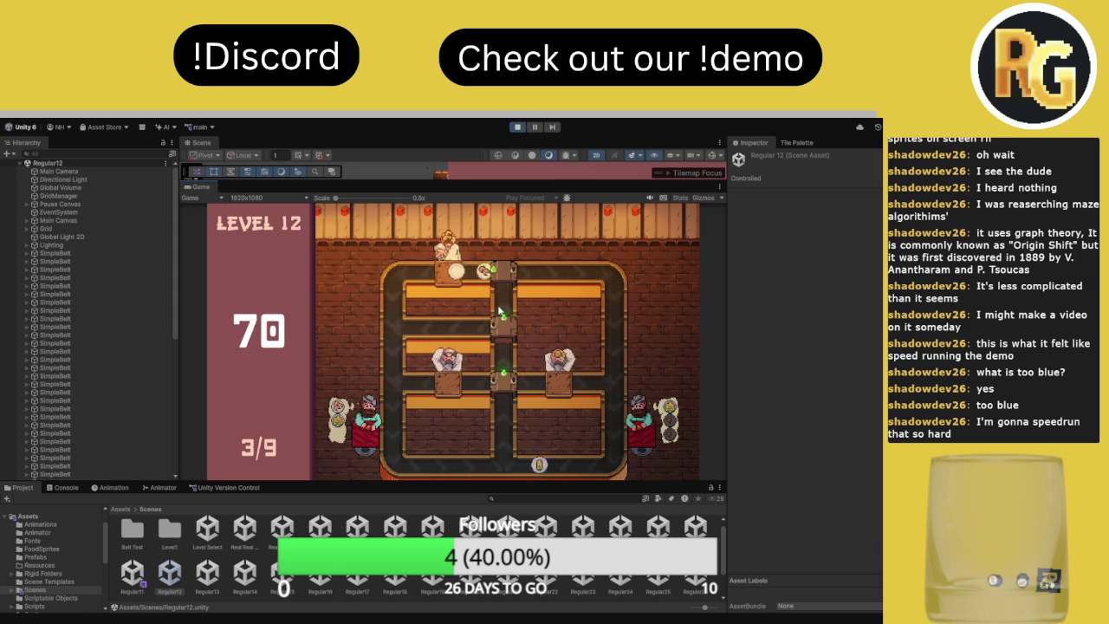
click(506, 382)
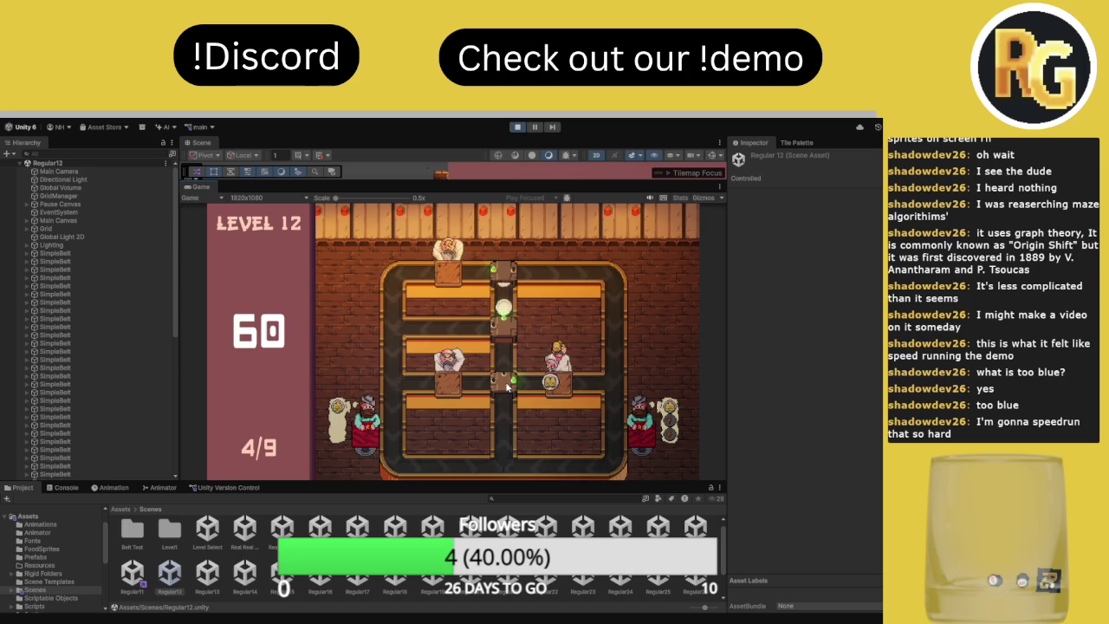
click(534, 126)
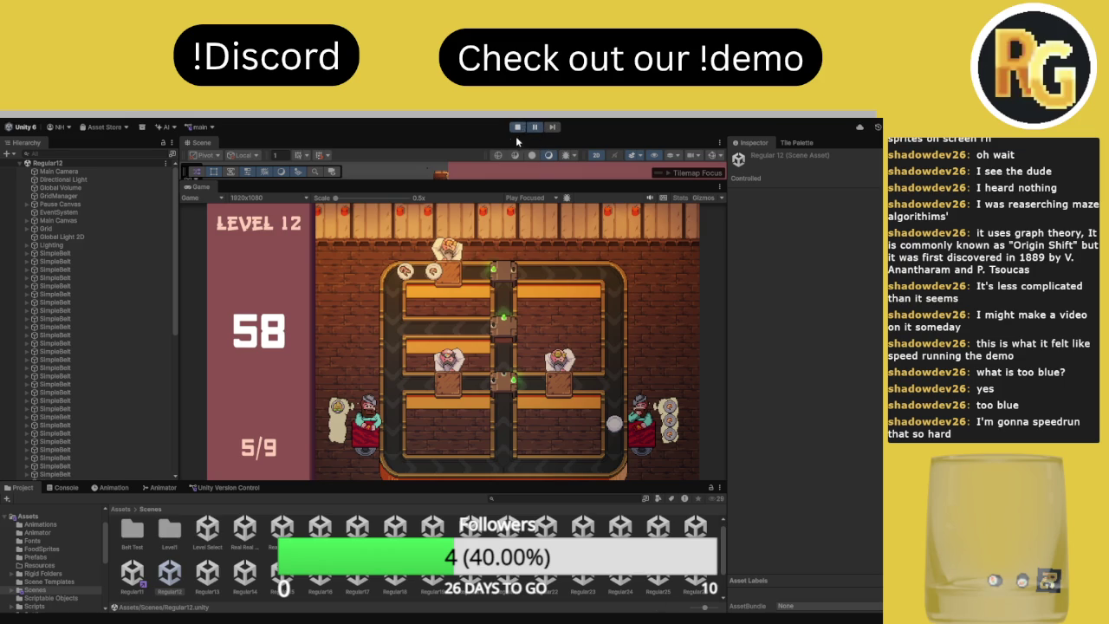
Check Main Canvas's Canvas State Manager score settings, stop the Level 12 playtest, and select Regular13
click(67, 220)
scroll(864, 409, down, 5)
scroll(864, 410, down, 3)
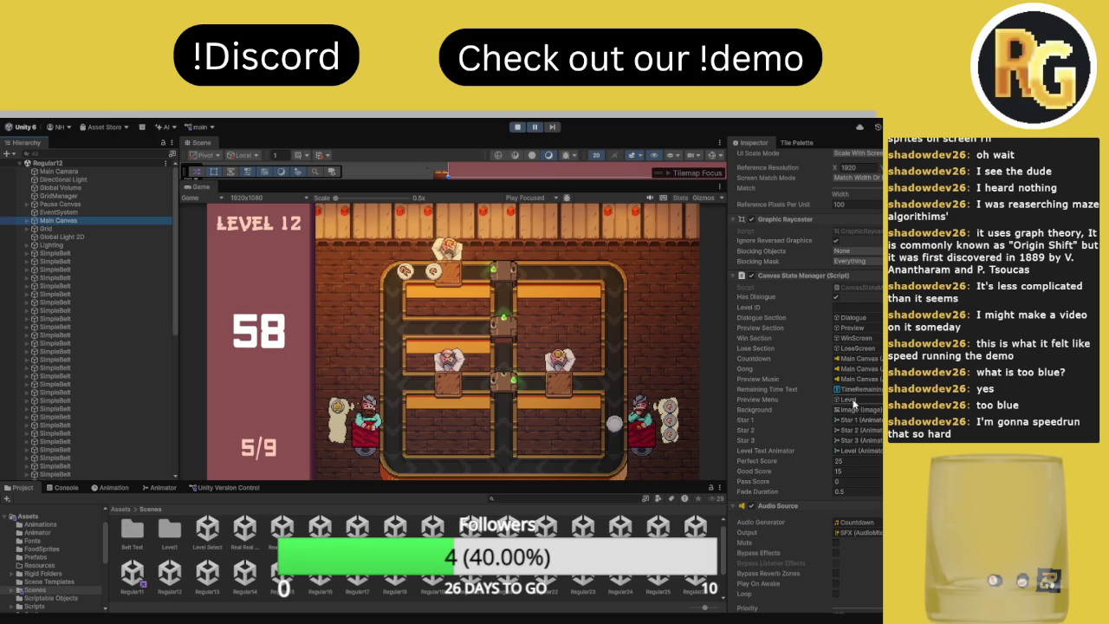
click(519, 127)
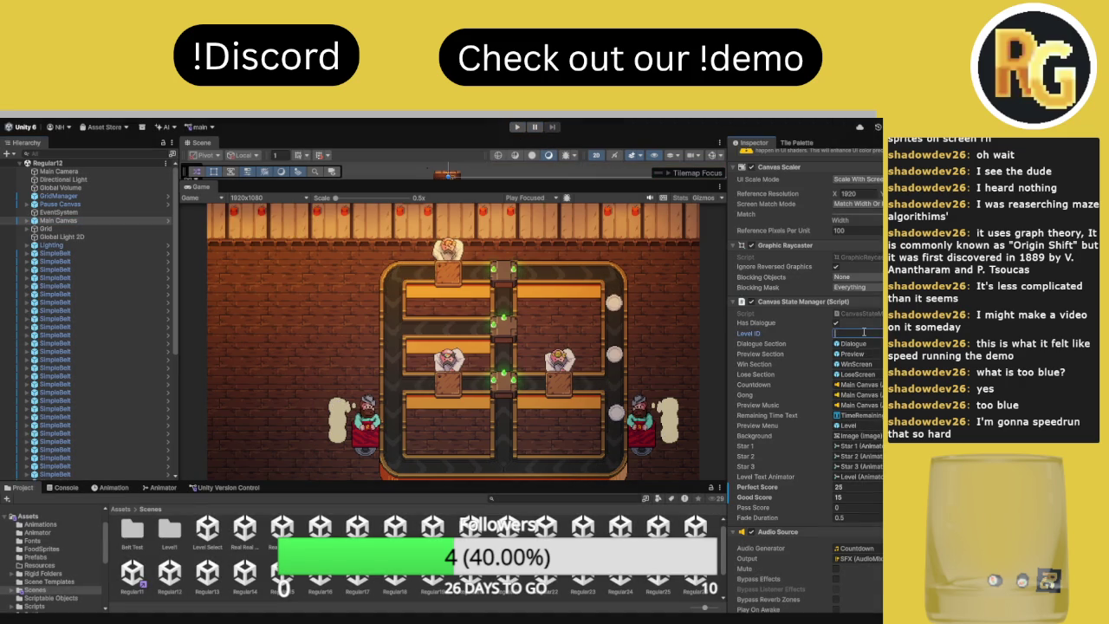
click(207, 574)
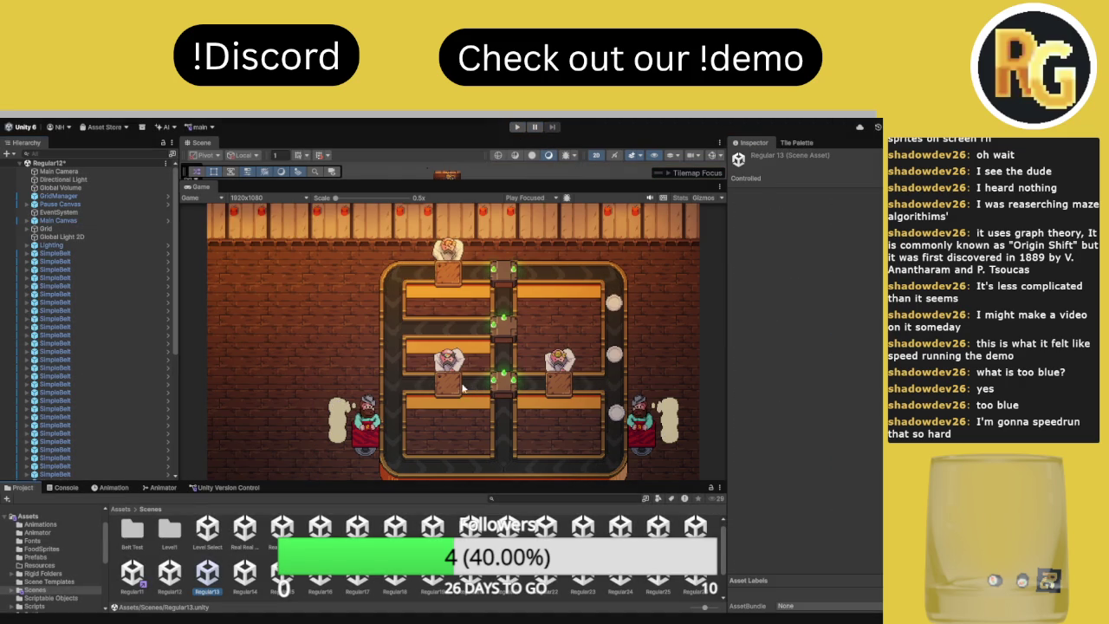
Open Regular13, review Main Canvas's Canvas State Manager, and play Level 13 to reach 'BE MY CHEF!'
click(59, 204)
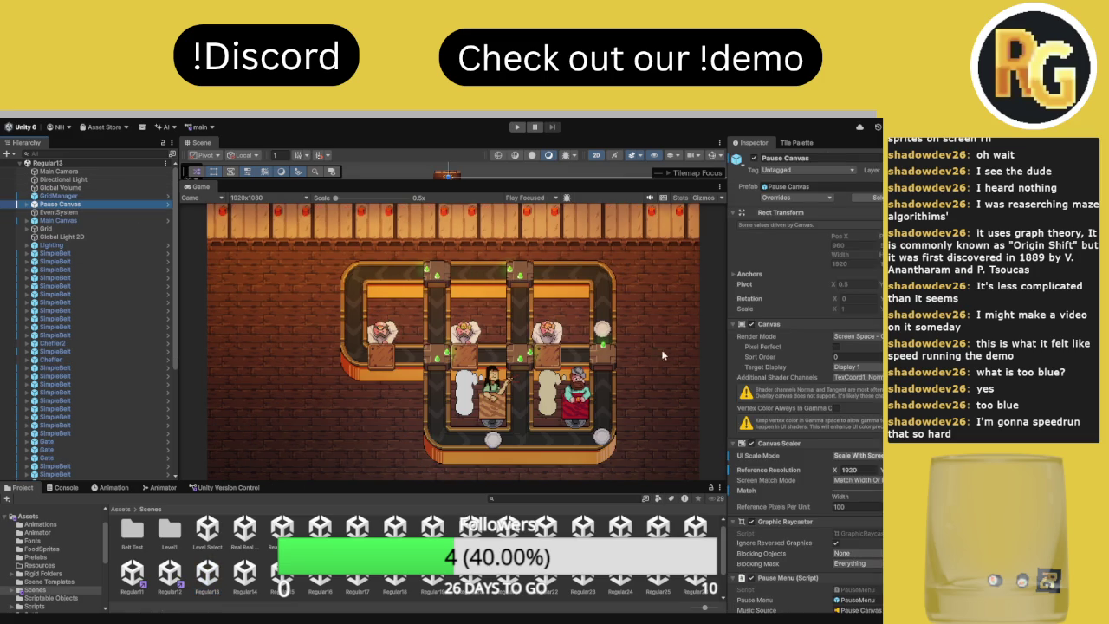
click(87, 217)
scroll(862, 416, down, 5)
scroll(874, 438, down, 3)
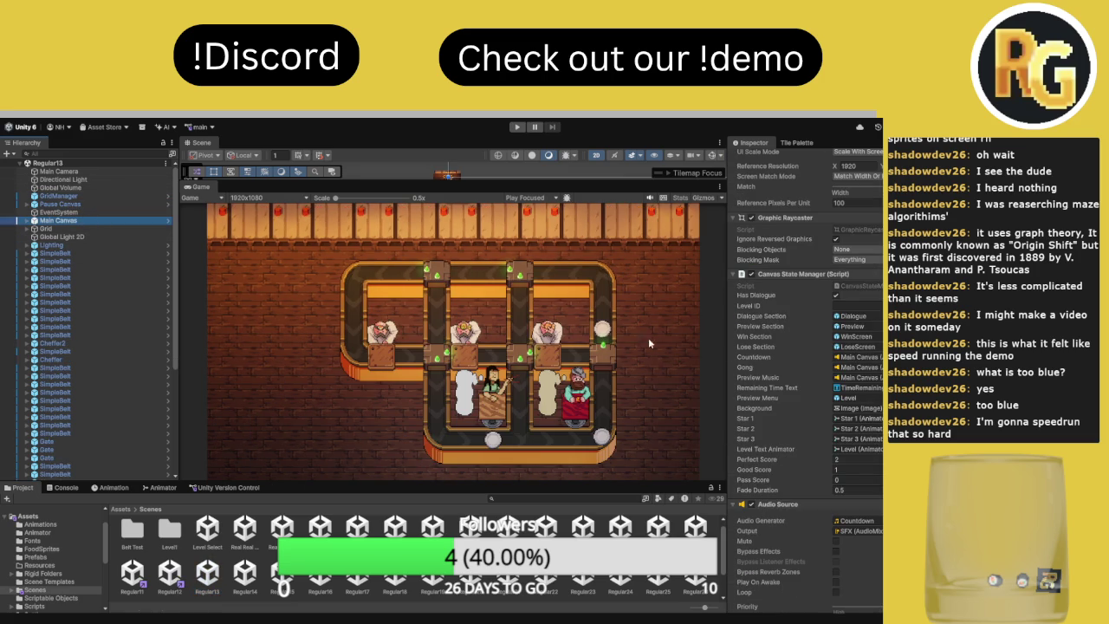
click(516, 128)
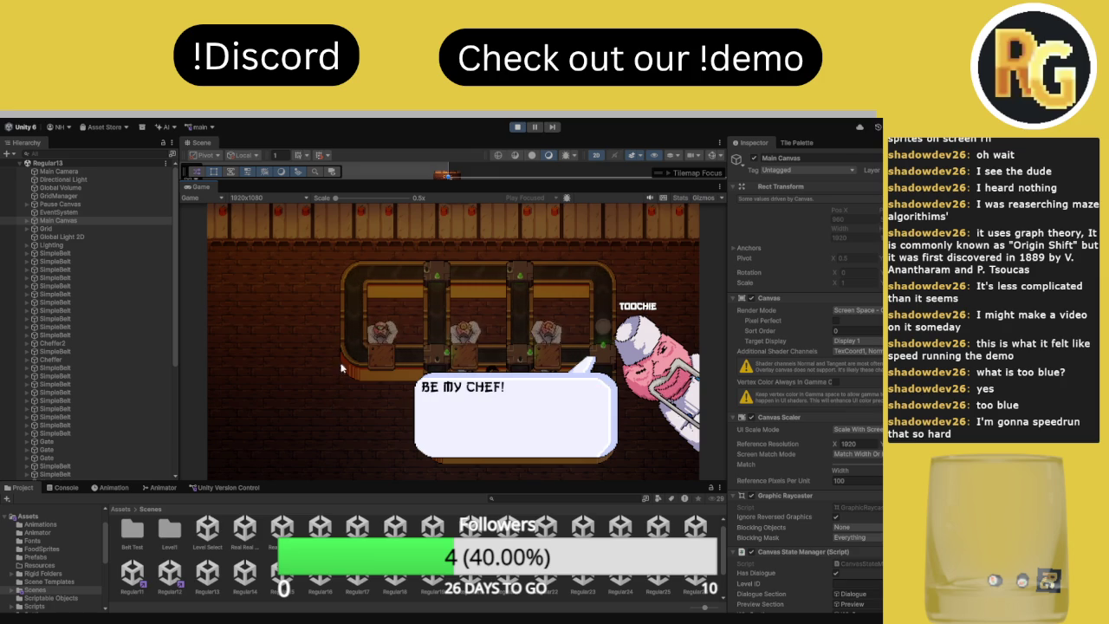
Exit Play mode with Ctrl+P and replay Level 13 to reach the Get Ready screen
key(ctrl+p)
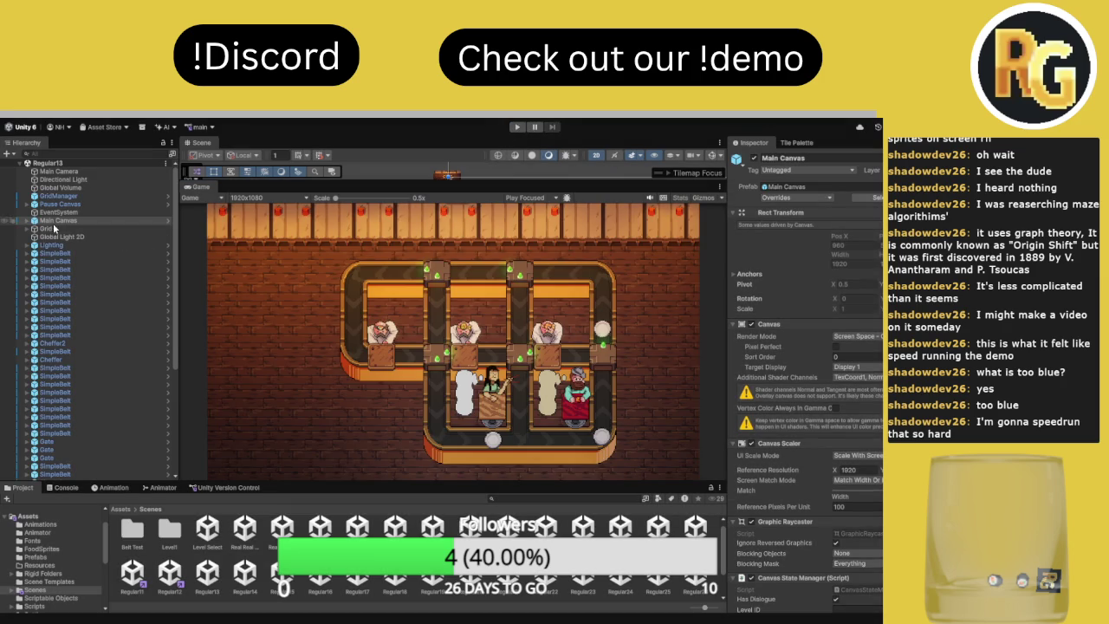
scroll(792, 381, down, 5)
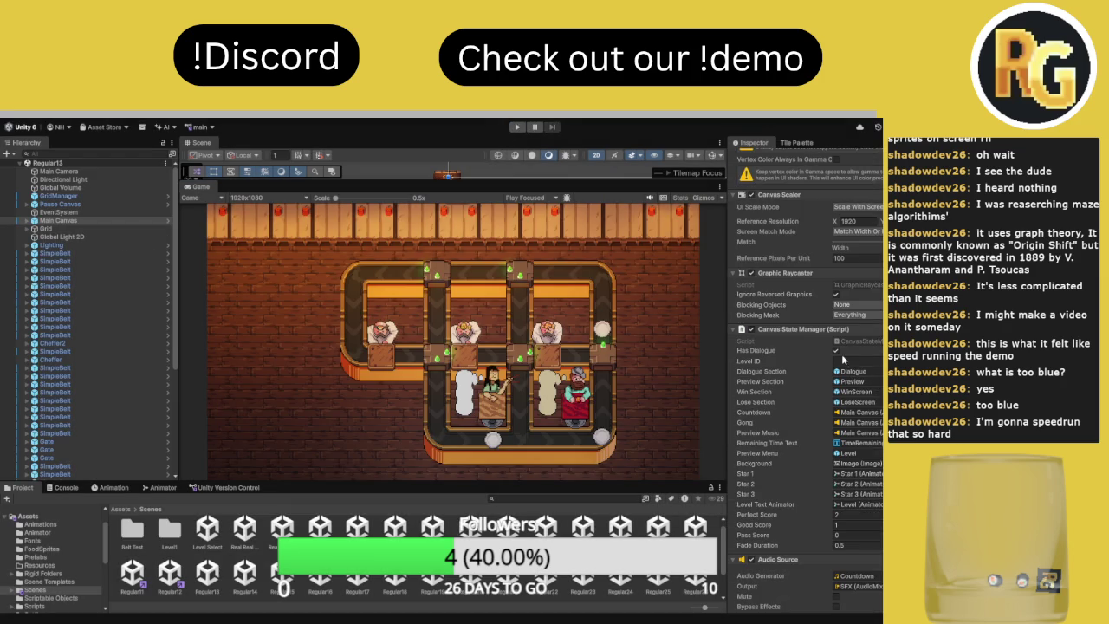
click(518, 127)
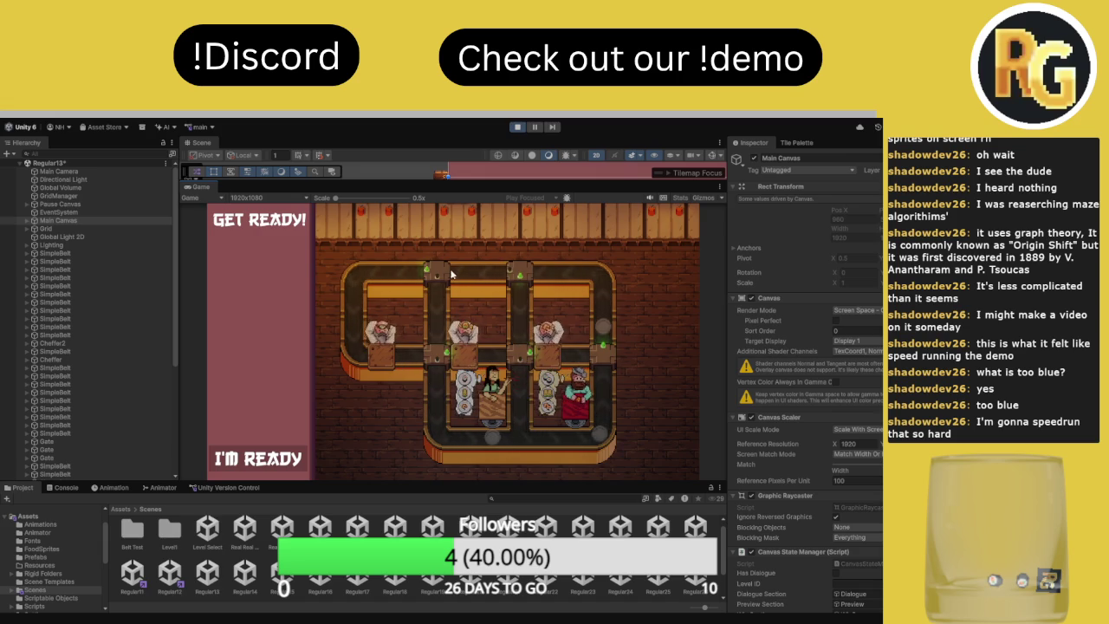
Start the Level 13 round with I'M READY, twice, beginning at 100 seconds and 0/6 served
click(286, 458)
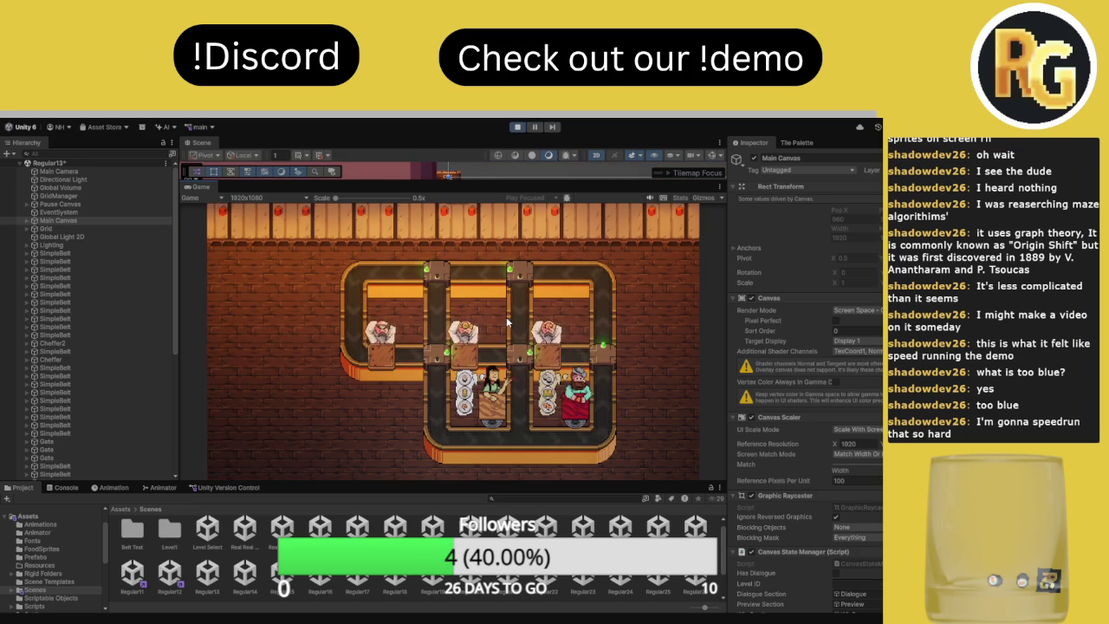
click(287, 462)
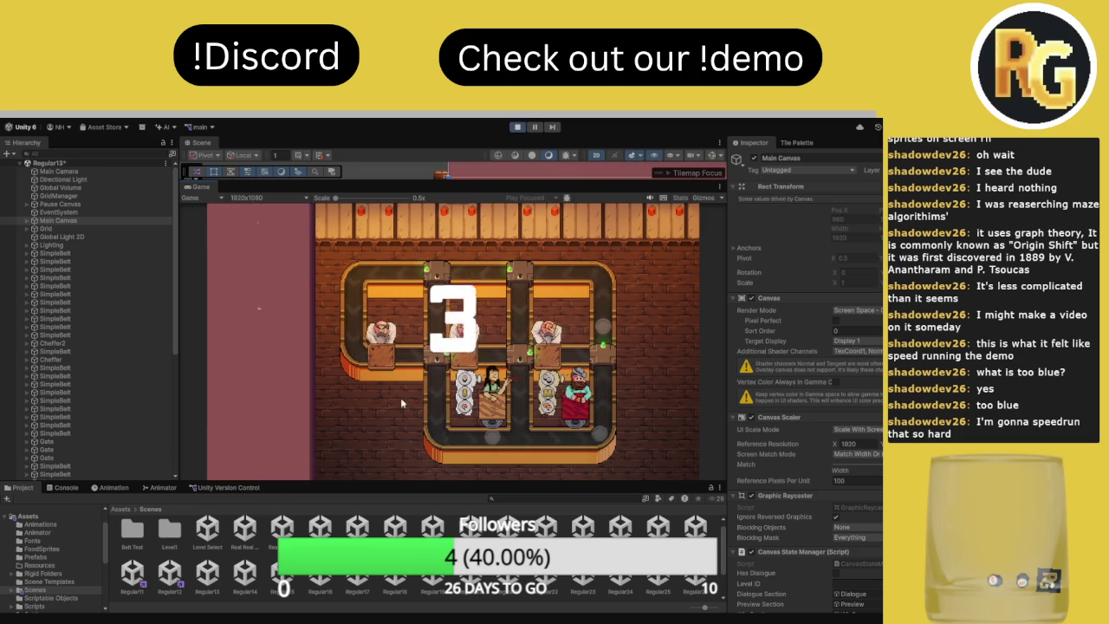
Flip the top and middle belt gates to serve 1 of 6, then begin the restarted round
click(522, 268)
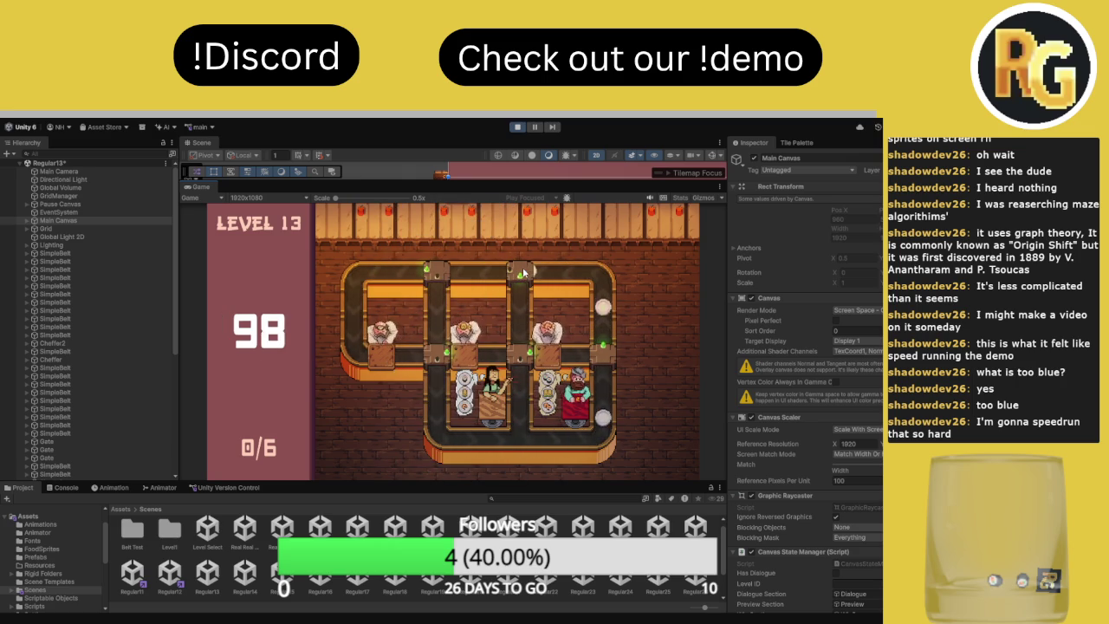
click(441, 277)
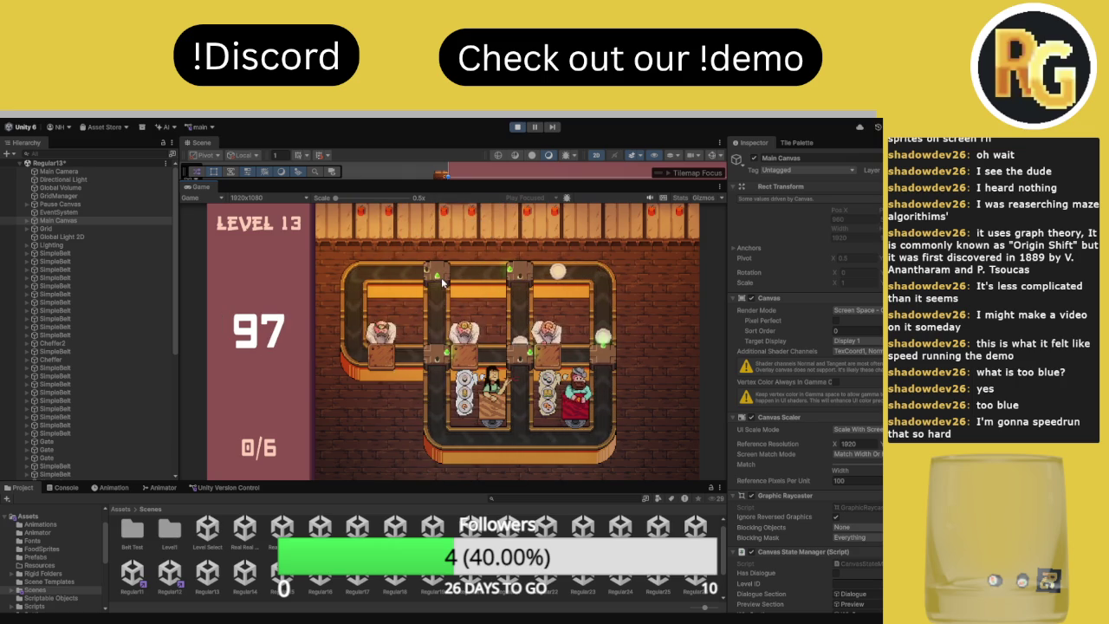
click(517, 355)
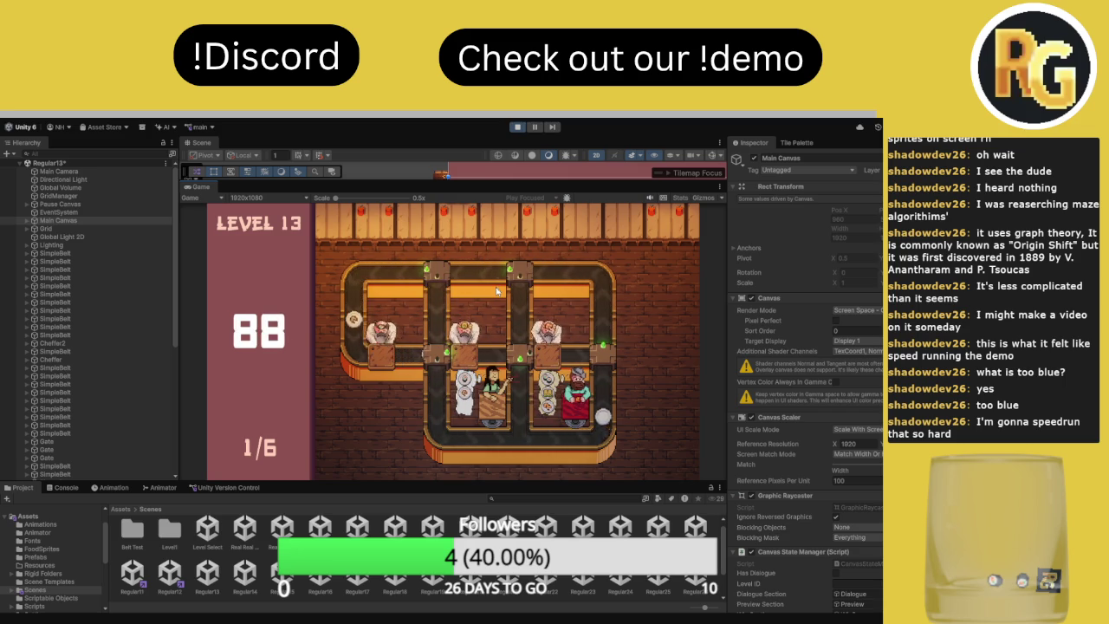
click(259, 457)
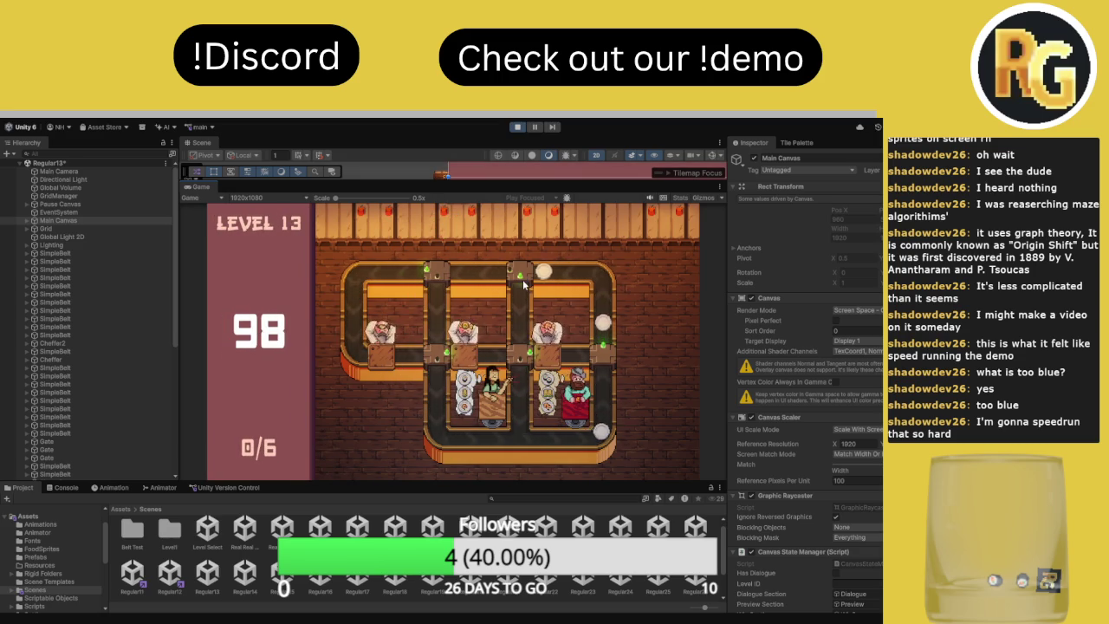
Toggle the top-left, middle-right and third-column junctions to serve 4 of 6 orders by 66 seconds
click(446, 271)
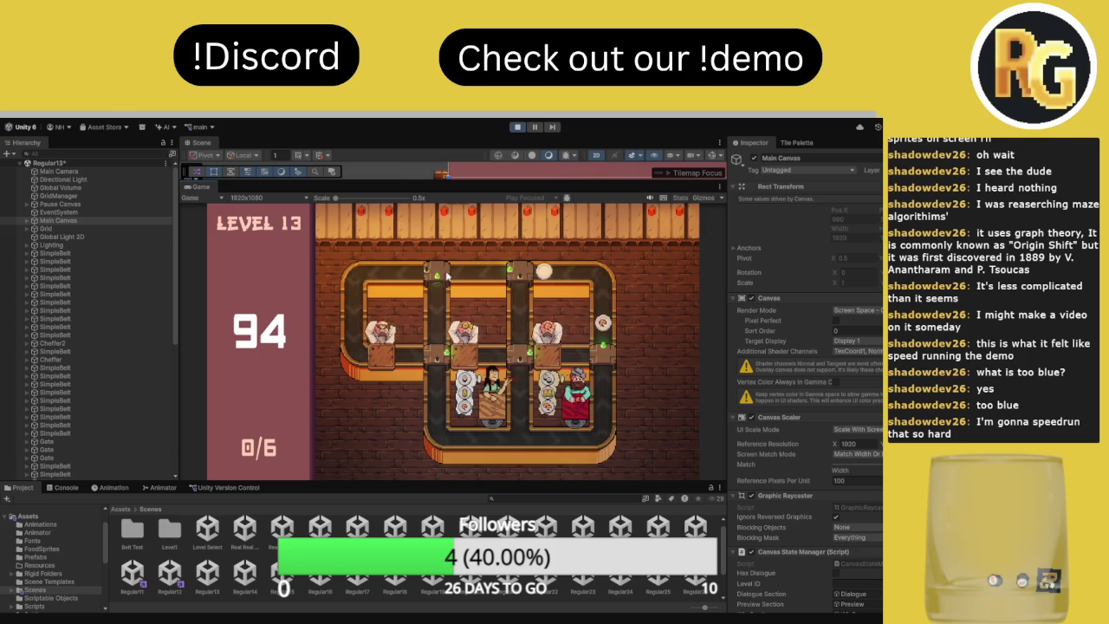
click(445, 274)
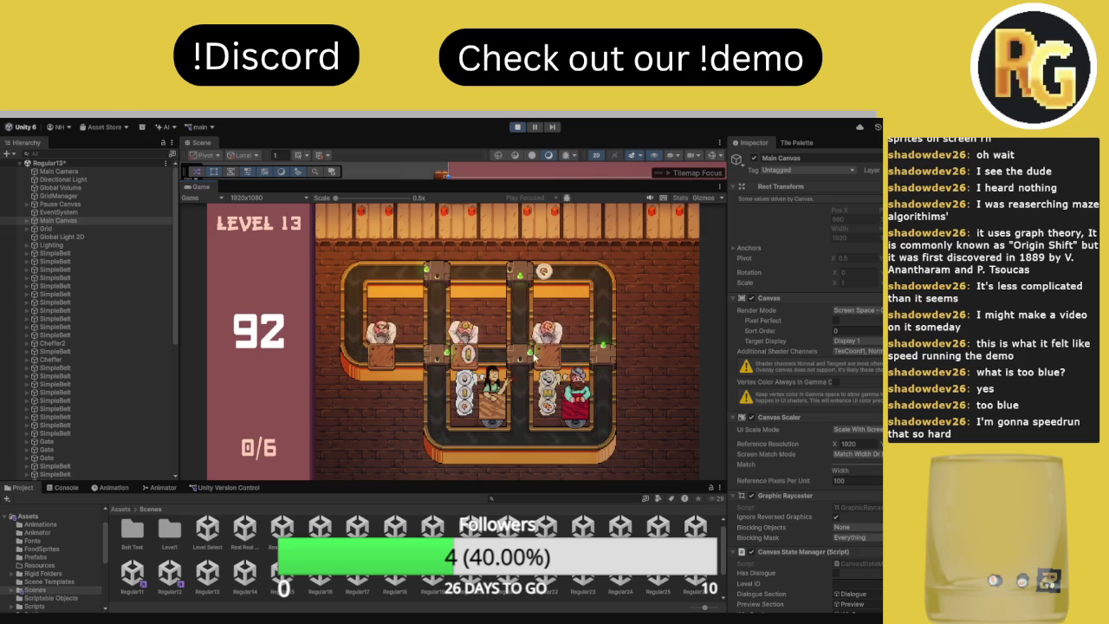
click(525, 361)
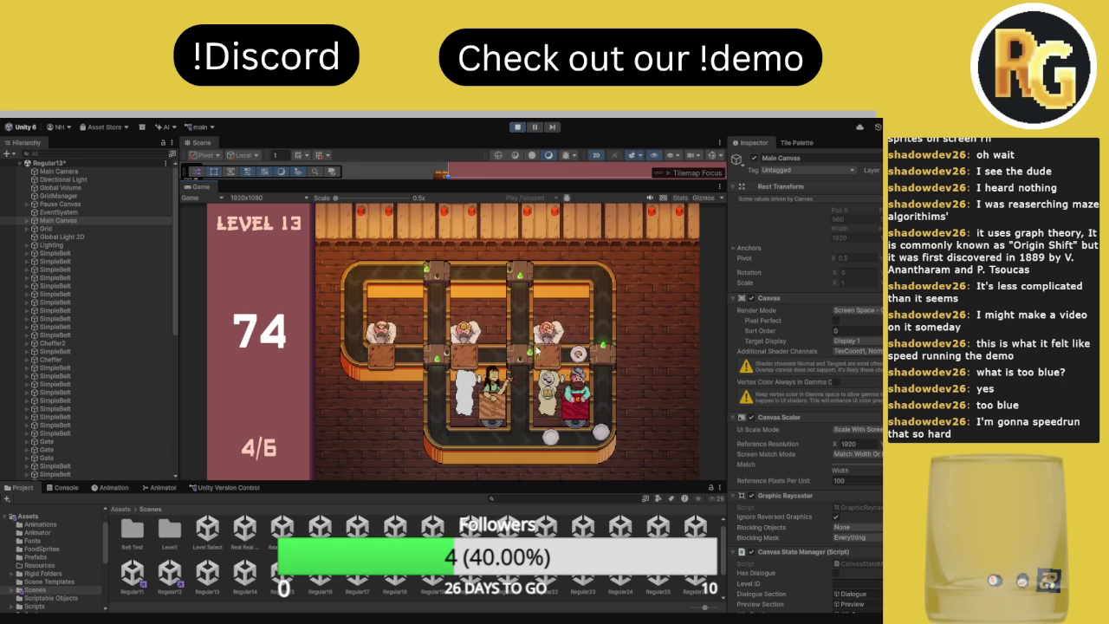
click(522, 276)
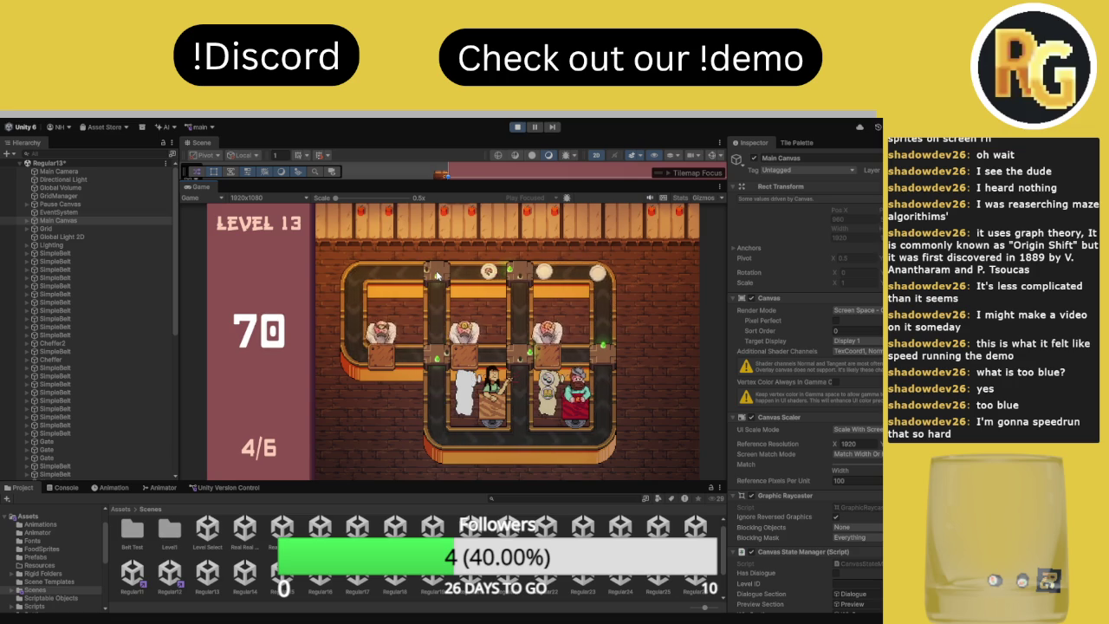
click(438, 273)
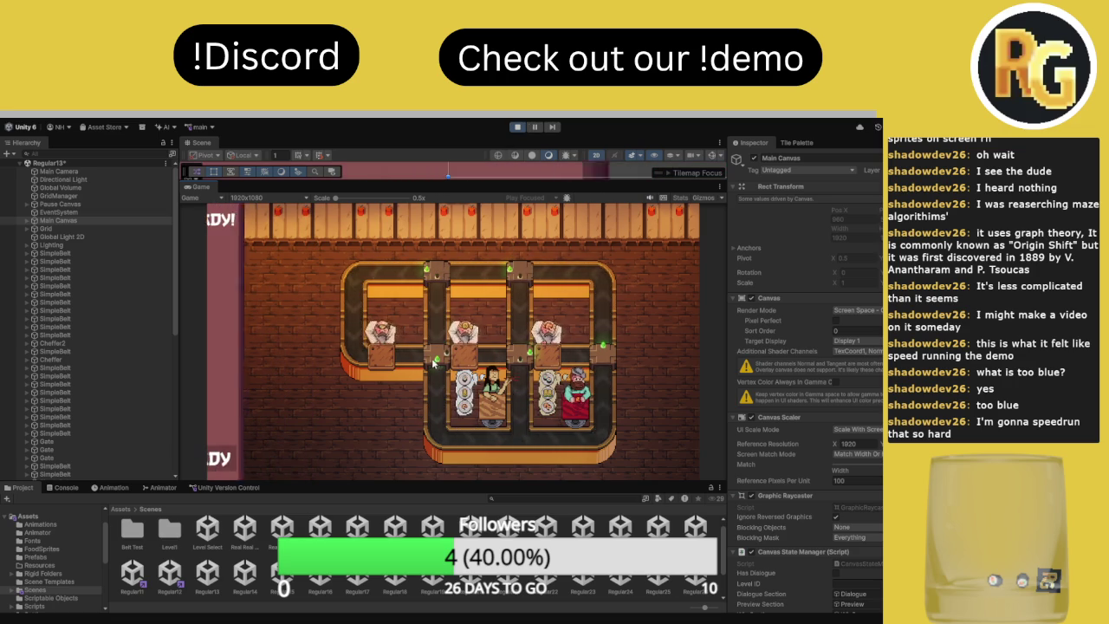
Begin the Level 13 run with I'M READY and flip the top-middle belt gate
click(319, 452)
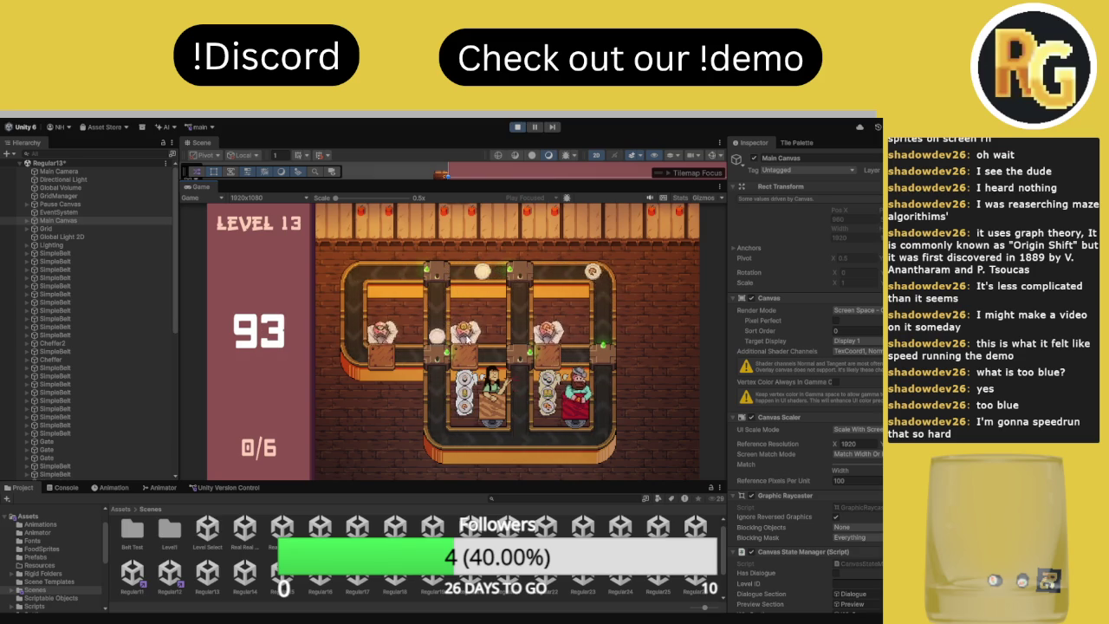
click(523, 276)
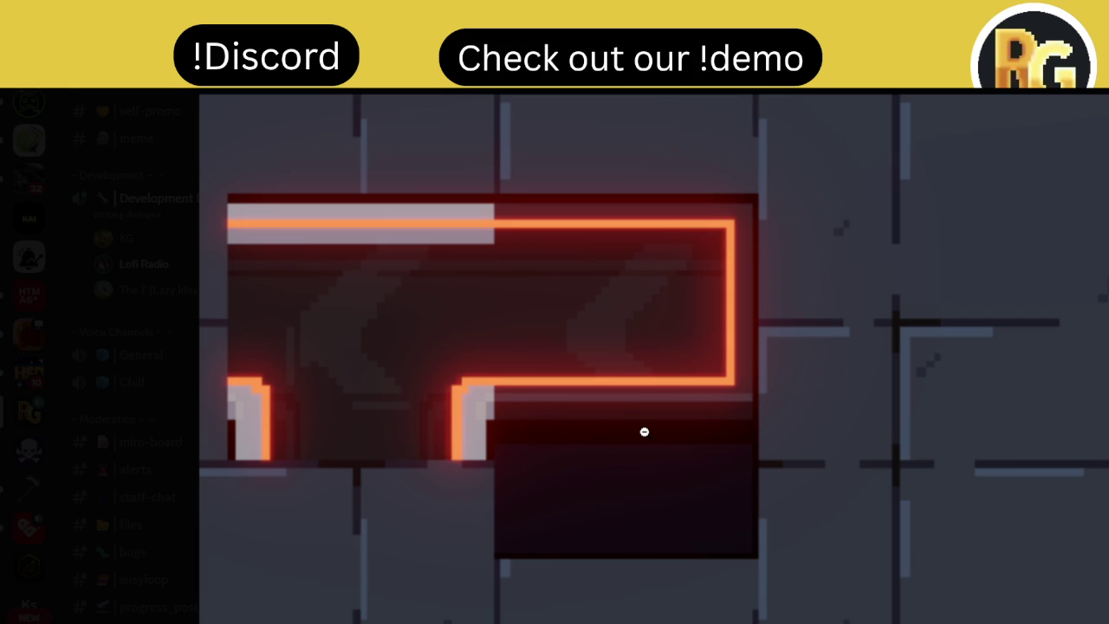
Zoom the shared level screenshot out and back in, then close Discord's image viewer
click(644, 431)
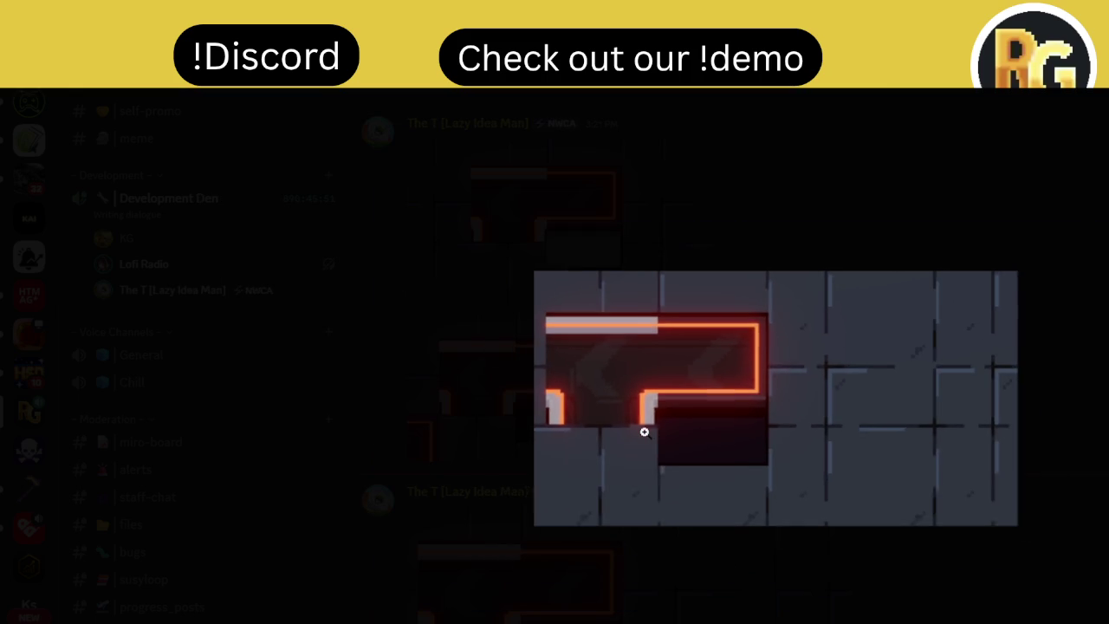
click(644, 431)
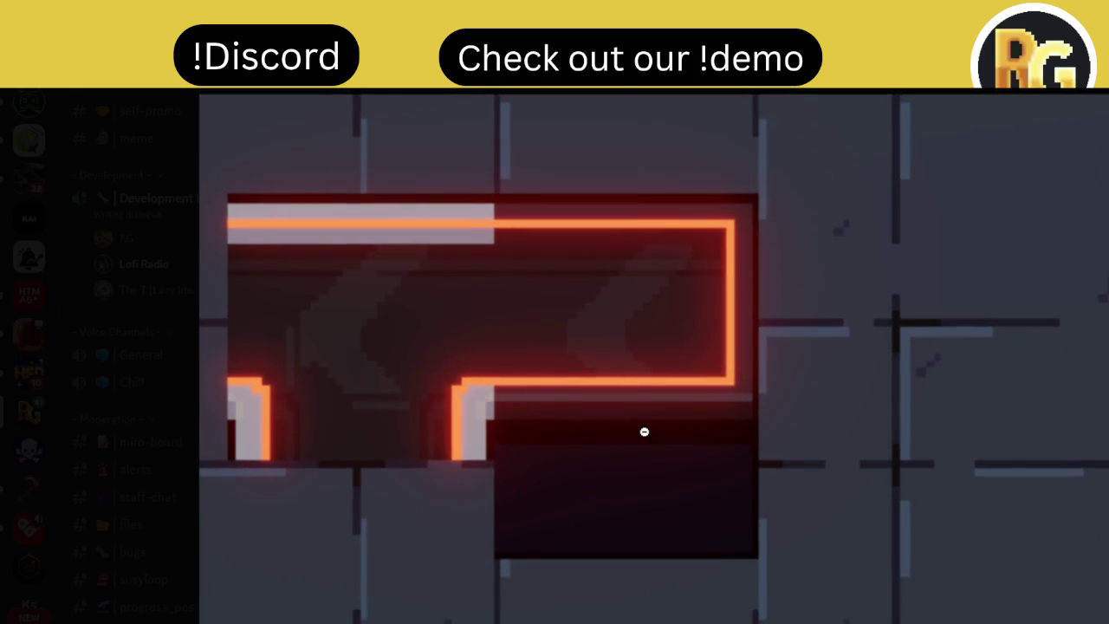
click(104, 472)
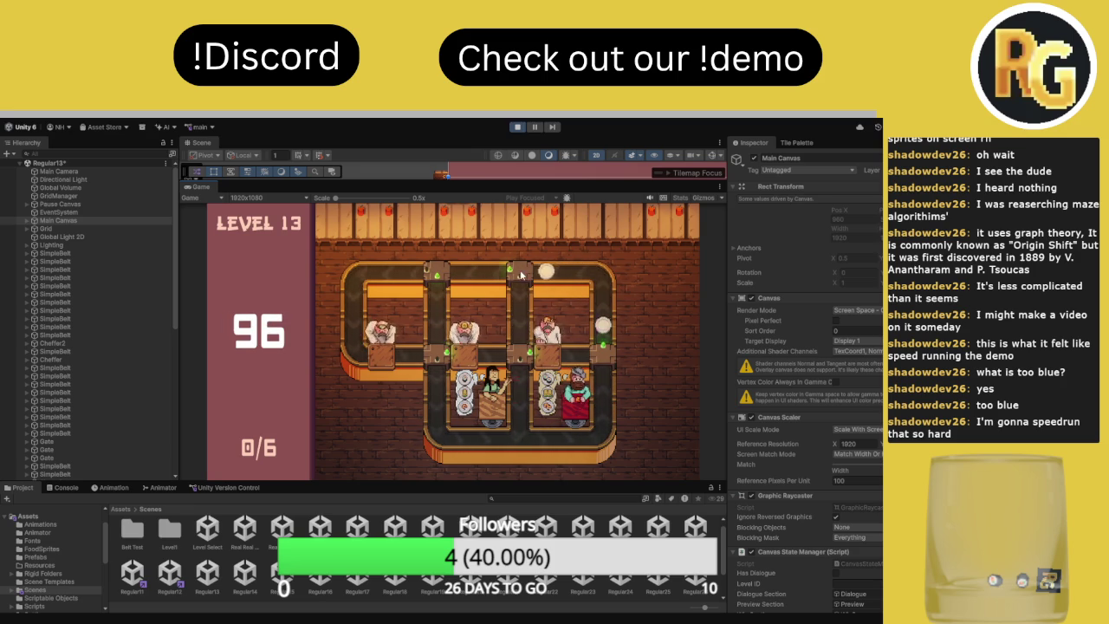
Flip the top and middle junction gates across Level 13 retries, restarting with R, reaching 1 of 6 served
click(433, 272)
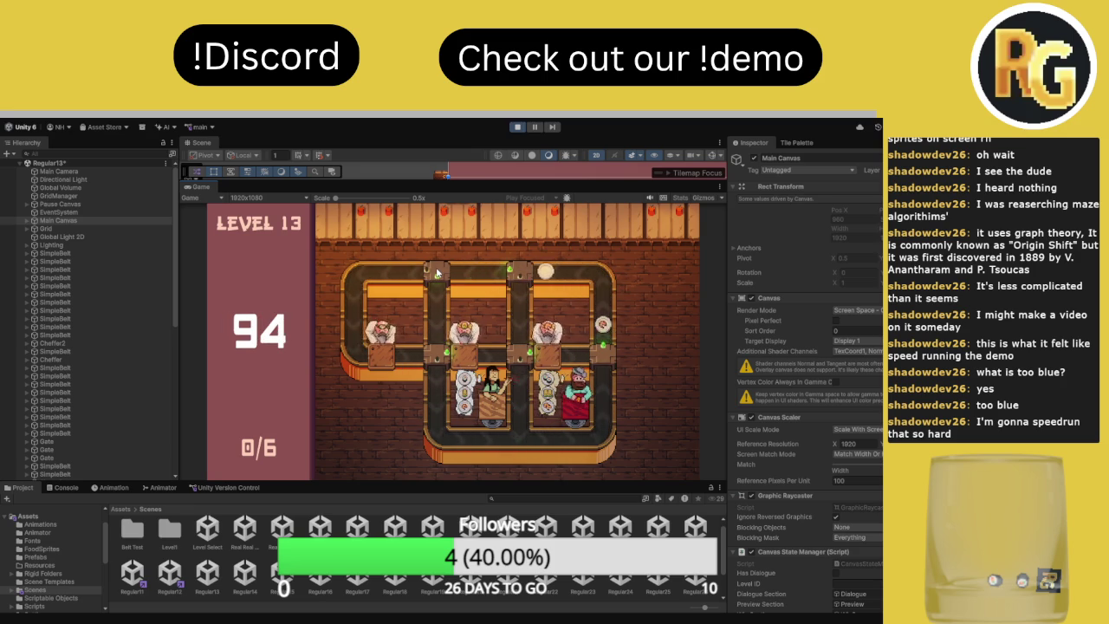
click(527, 357)
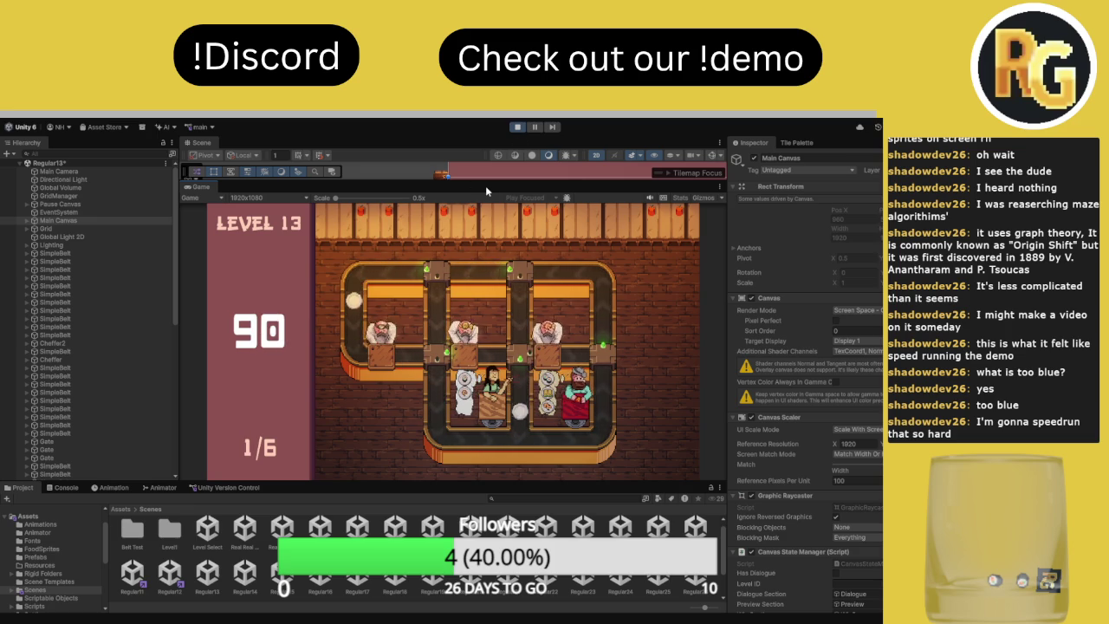
key(r)
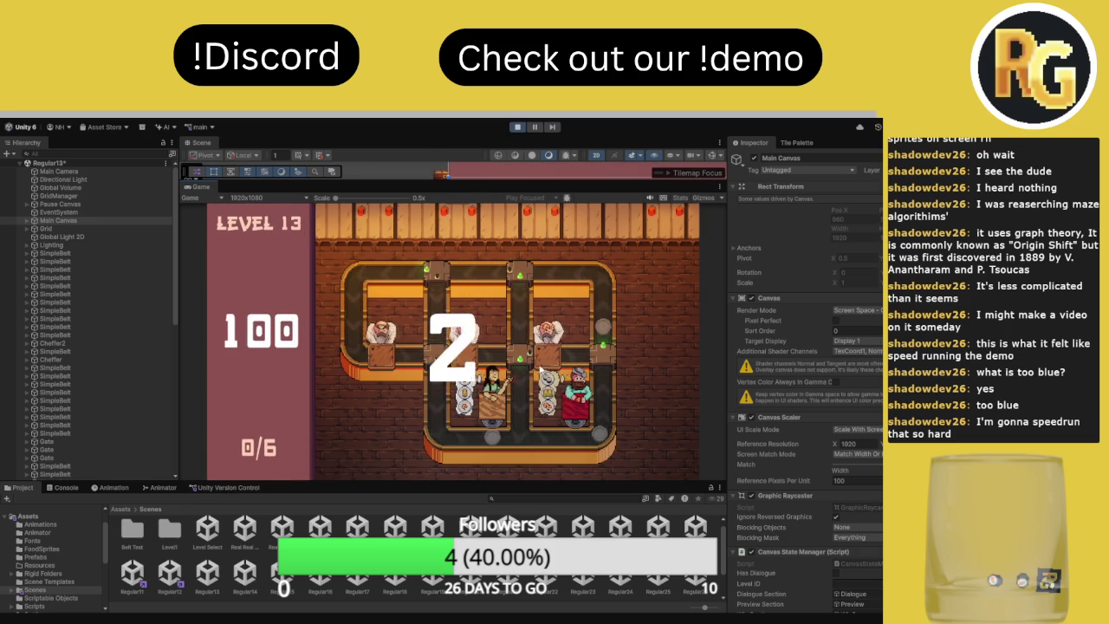
click(522, 274)
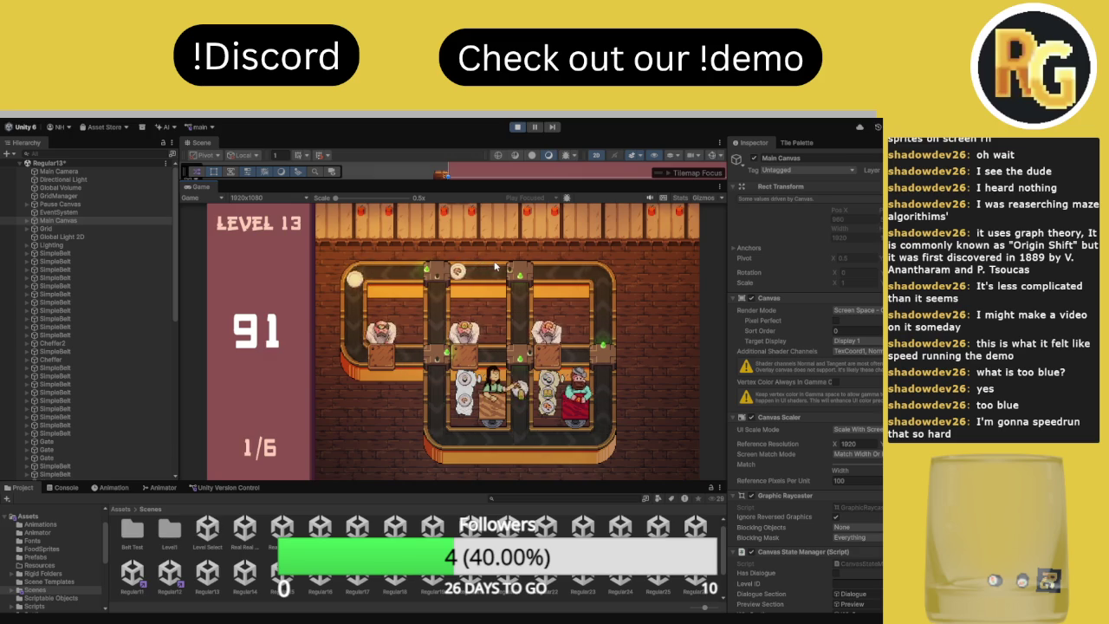
key(r)
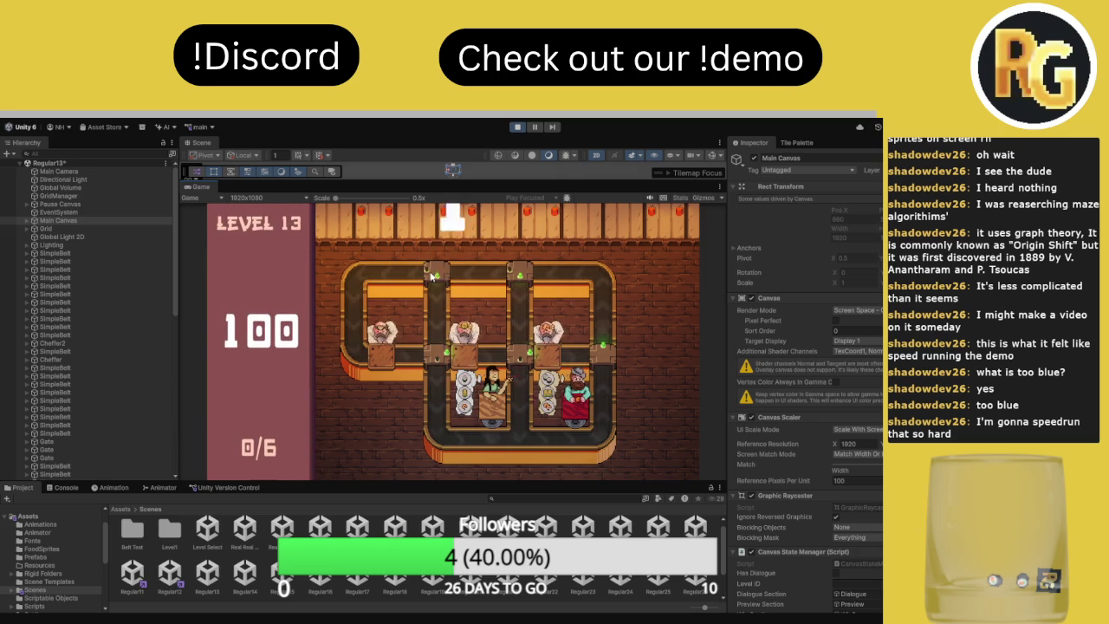
click(521, 277)
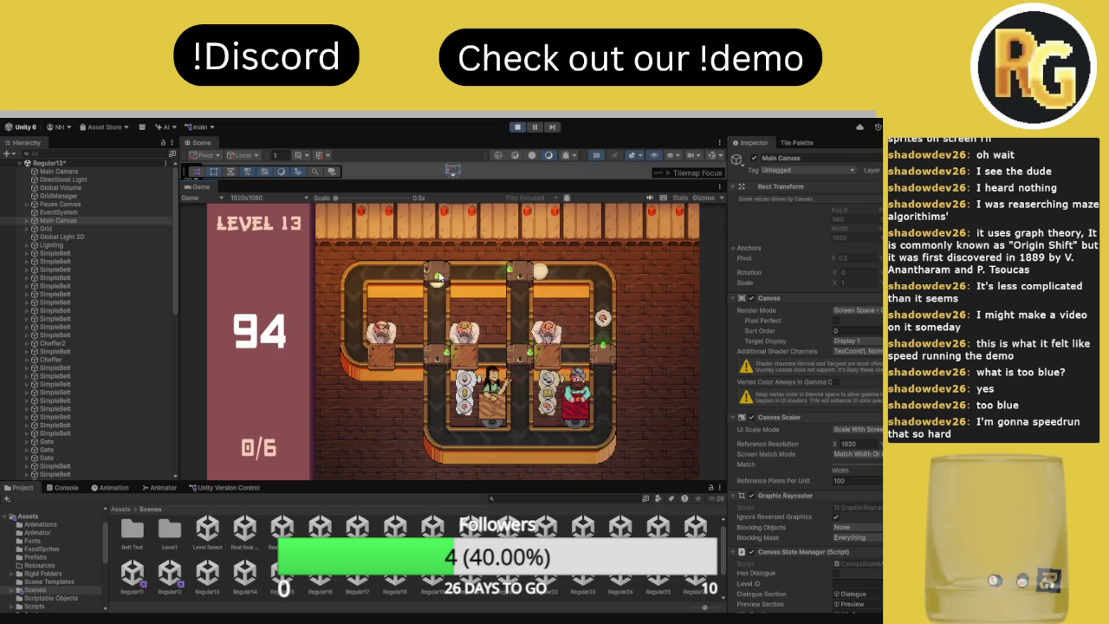
click(520, 360)
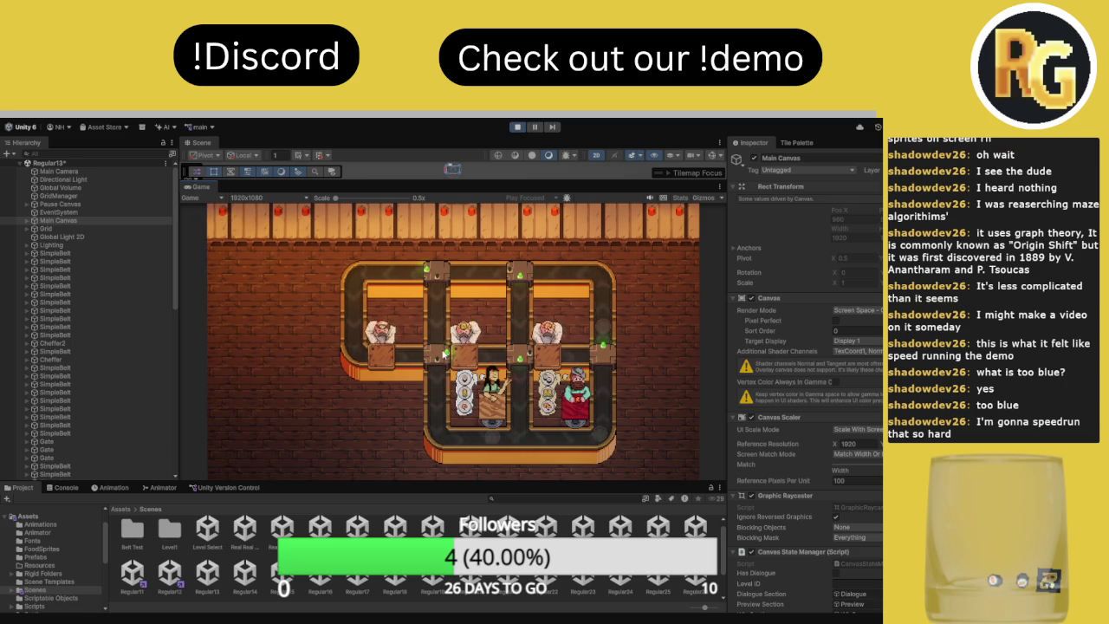
Start a fresh Level 13 attempt with I'M READY and flip the top-middle belt gate
click(251, 457)
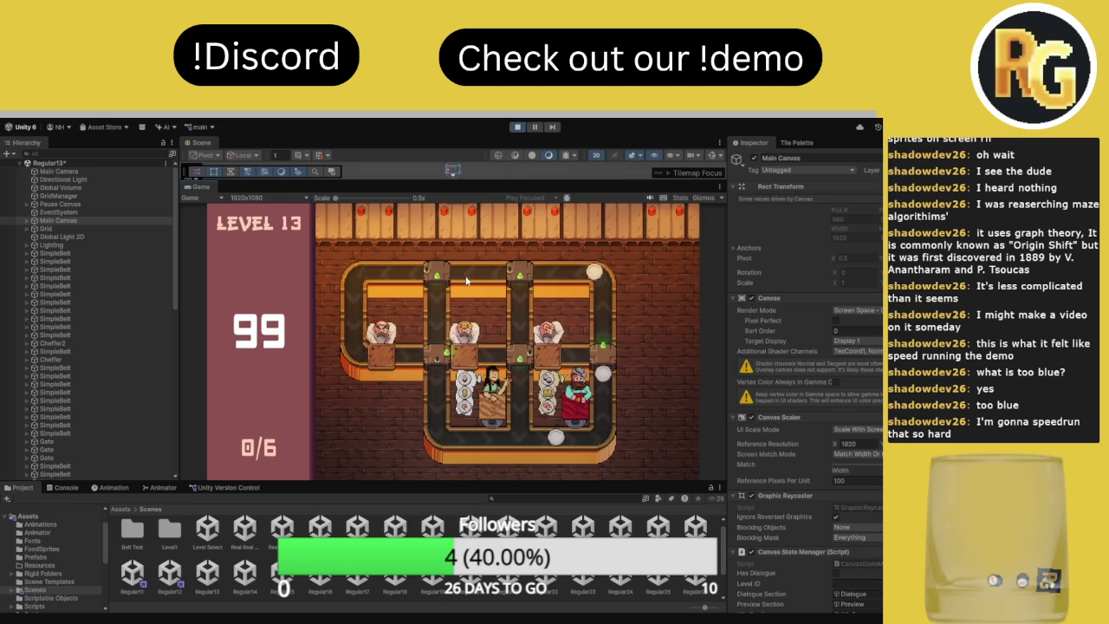
click(517, 286)
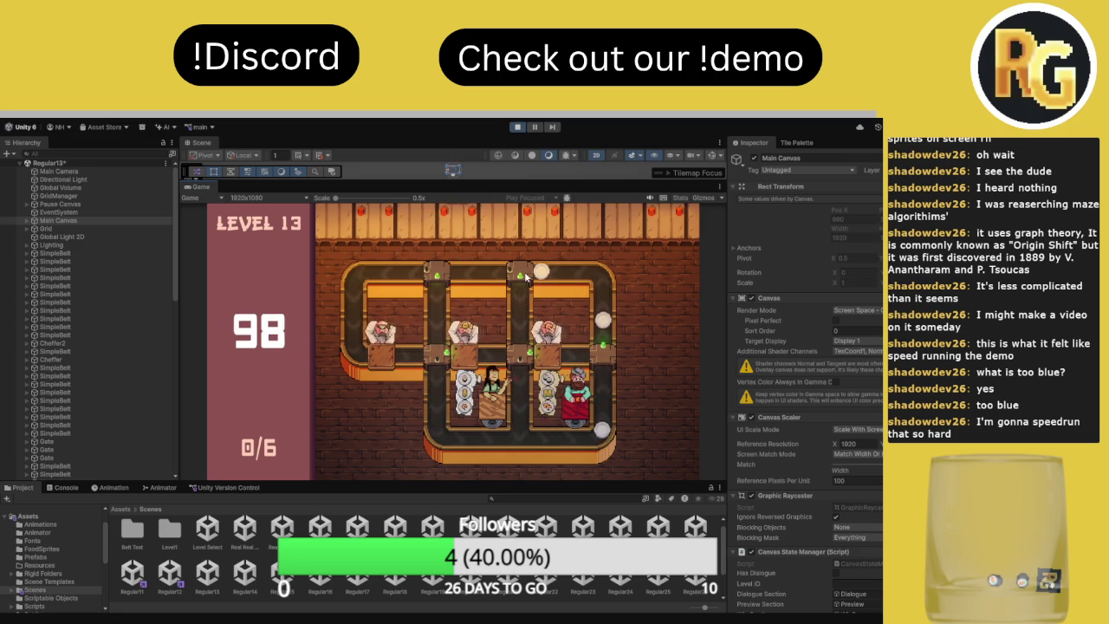
Flip the top-middle, top-left and centre-left junction gates to reach 5 of 6 customers served
click(521, 276)
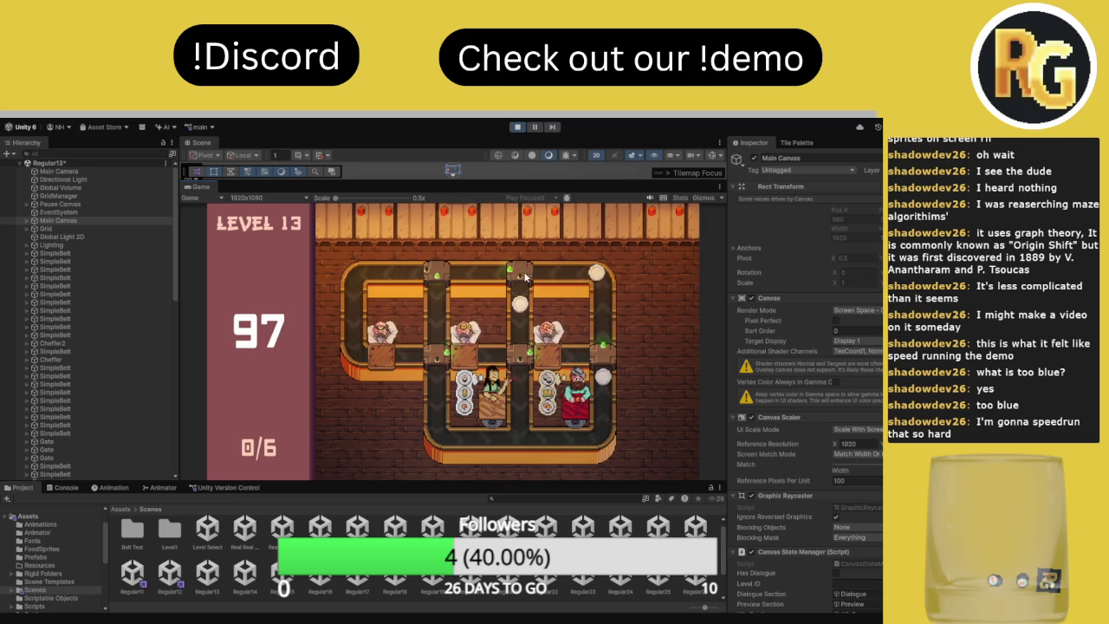
click(438, 275)
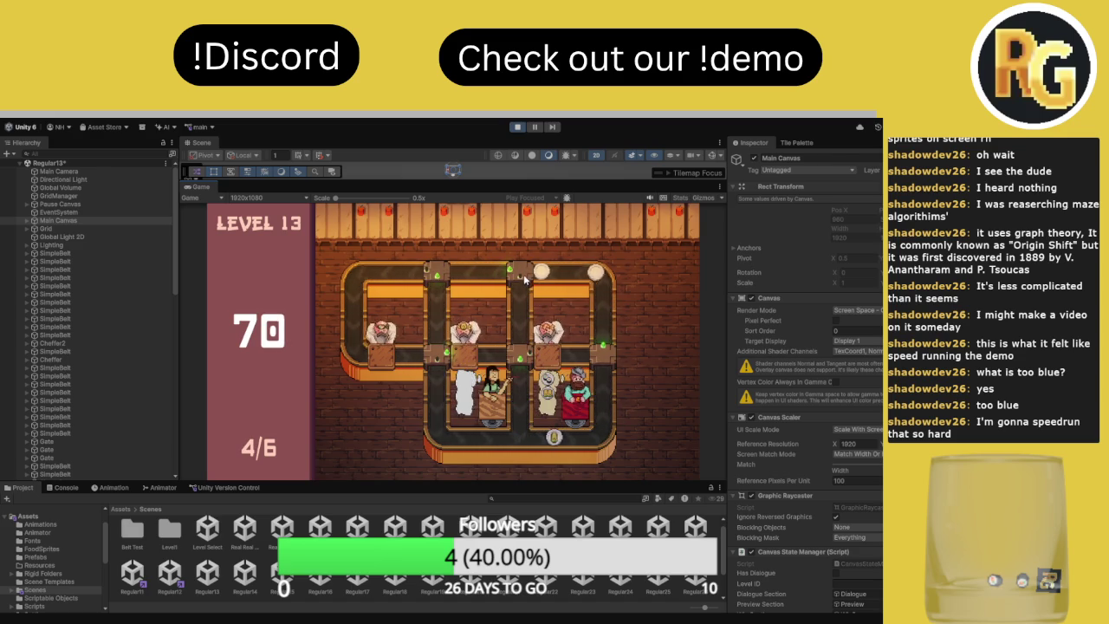
click(442, 271)
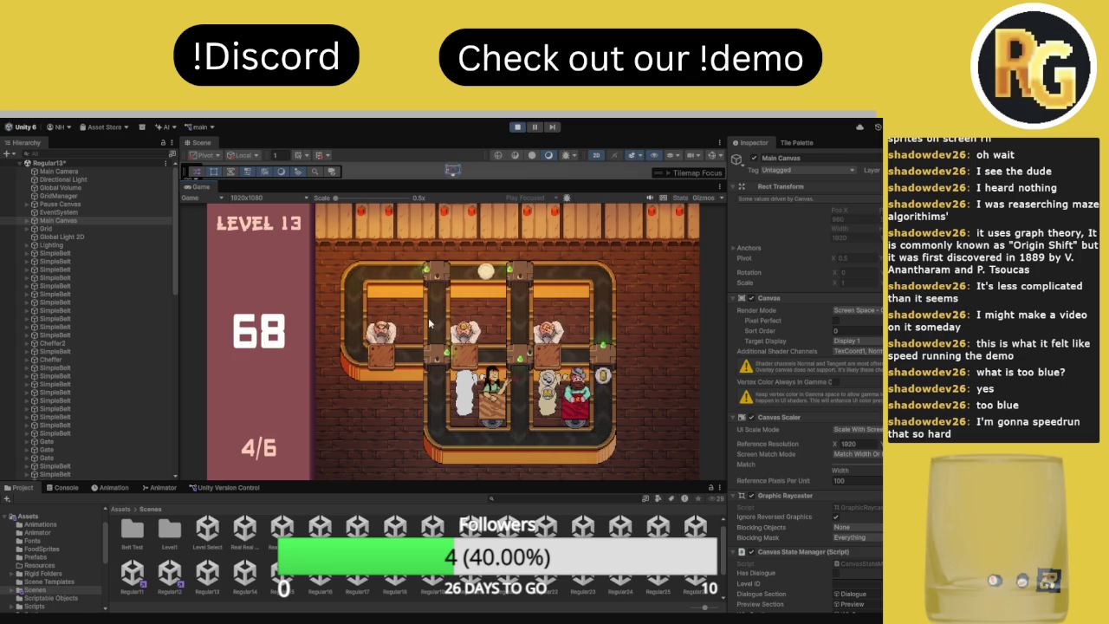
click(439, 360)
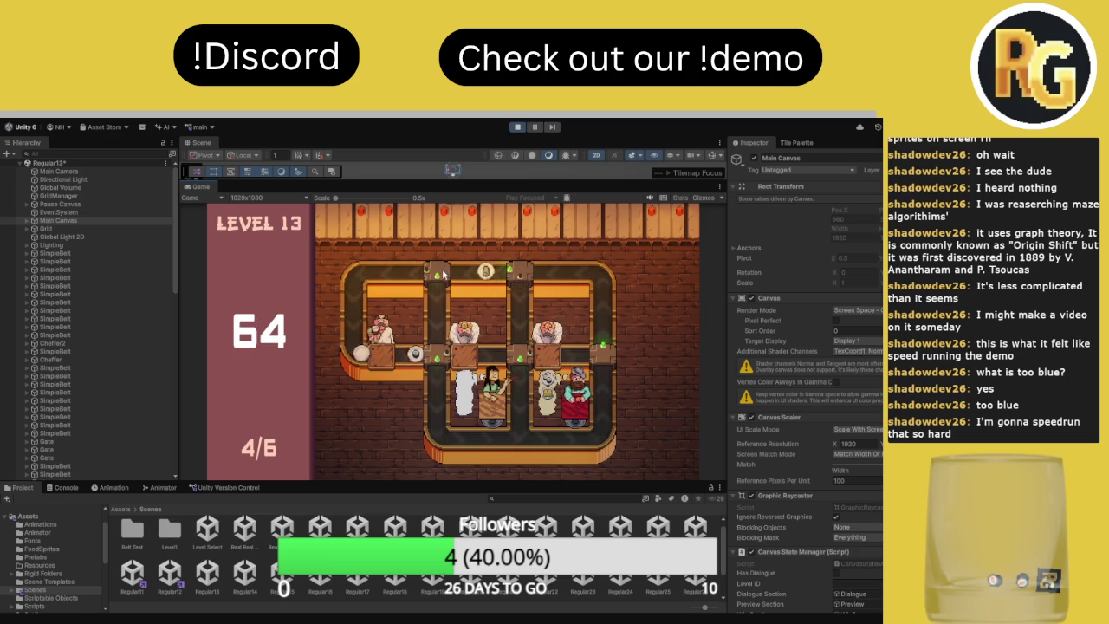
click(442, 356)
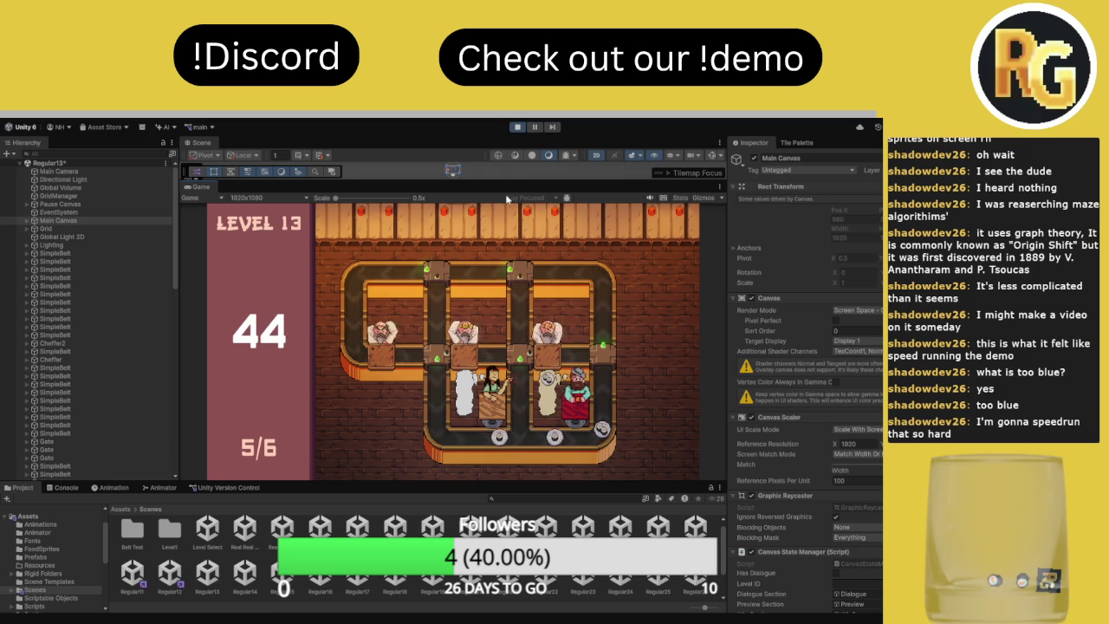
Stop the playtest and give Level 13 a Perfect Score of 40 and Good Score of 30
click(517, 127)
click(855, 542)
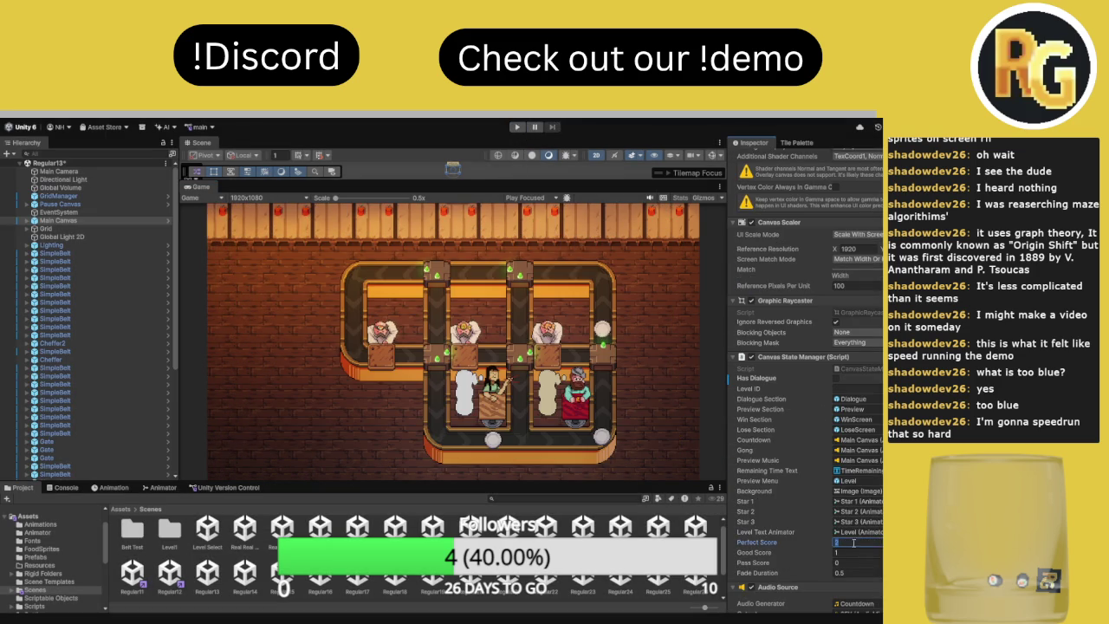
text(40)
click(846, 553)
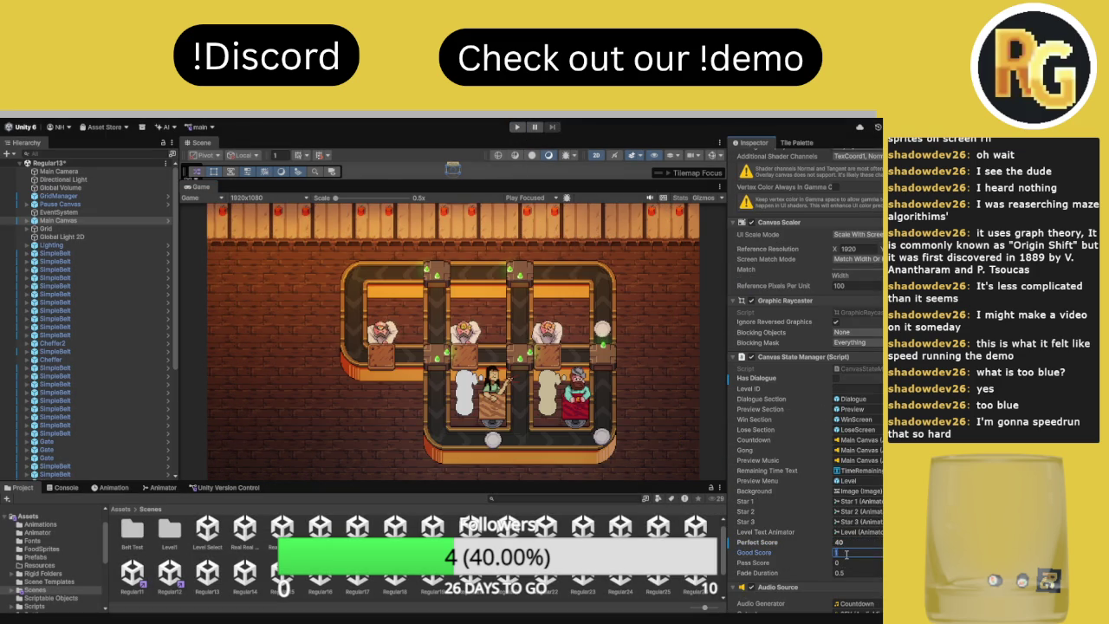
text(30)
key(Return)
click(800, 552)
Set Regular13's Level ID to 1-13, then open the Regular14 scene
click(859, 389)
text(1-1)
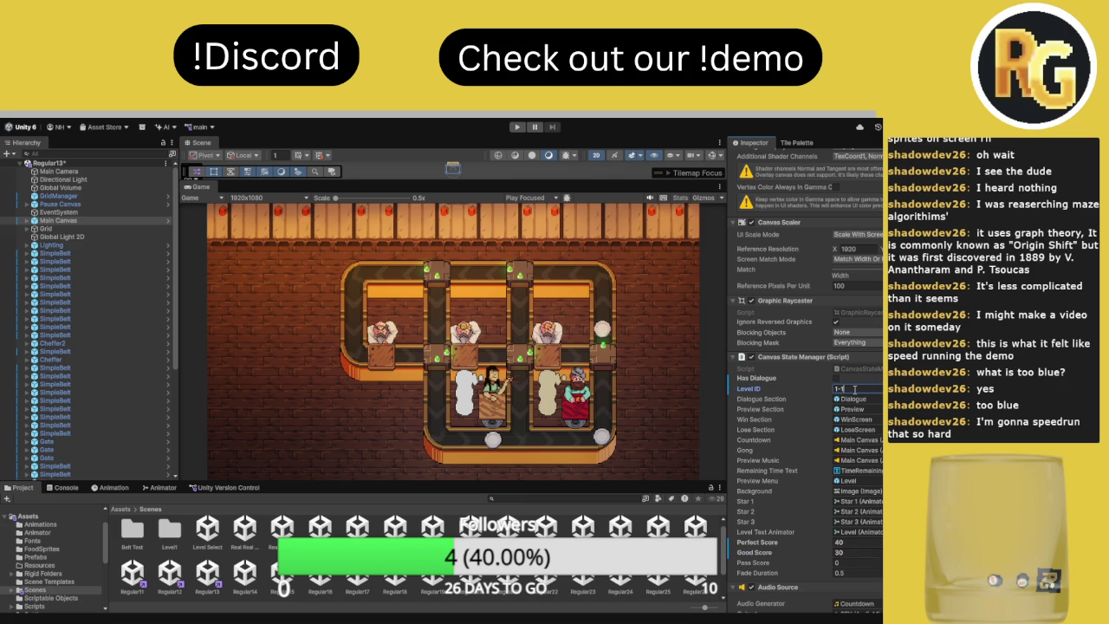
click(247, 576)
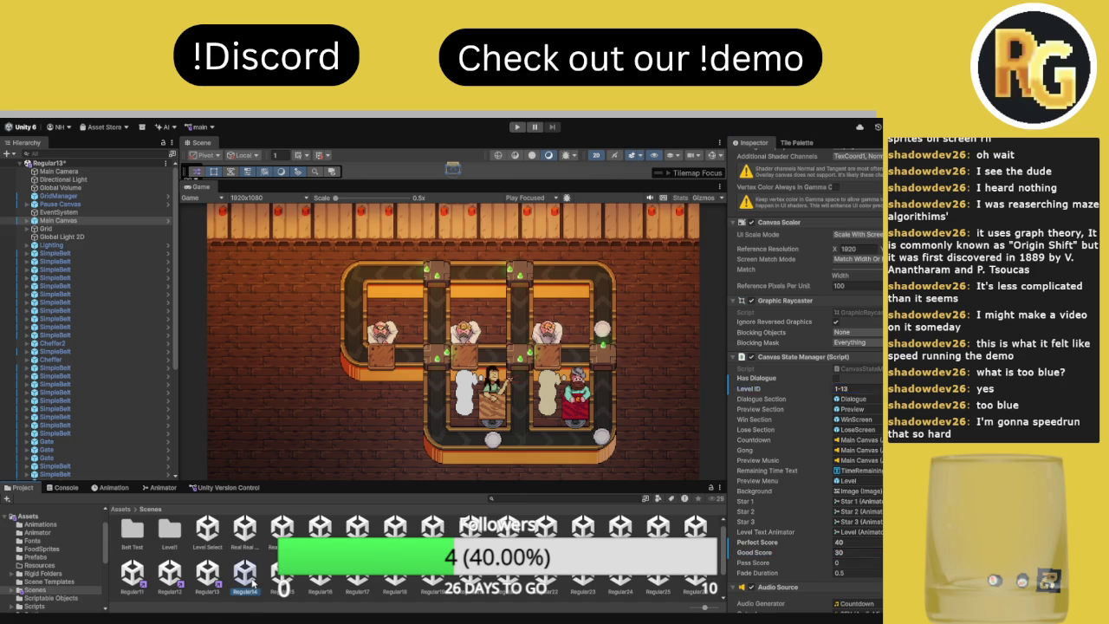
Select Main Canvas in Regular14 and start entering 1-14 as its Level ID
click(79, 218)
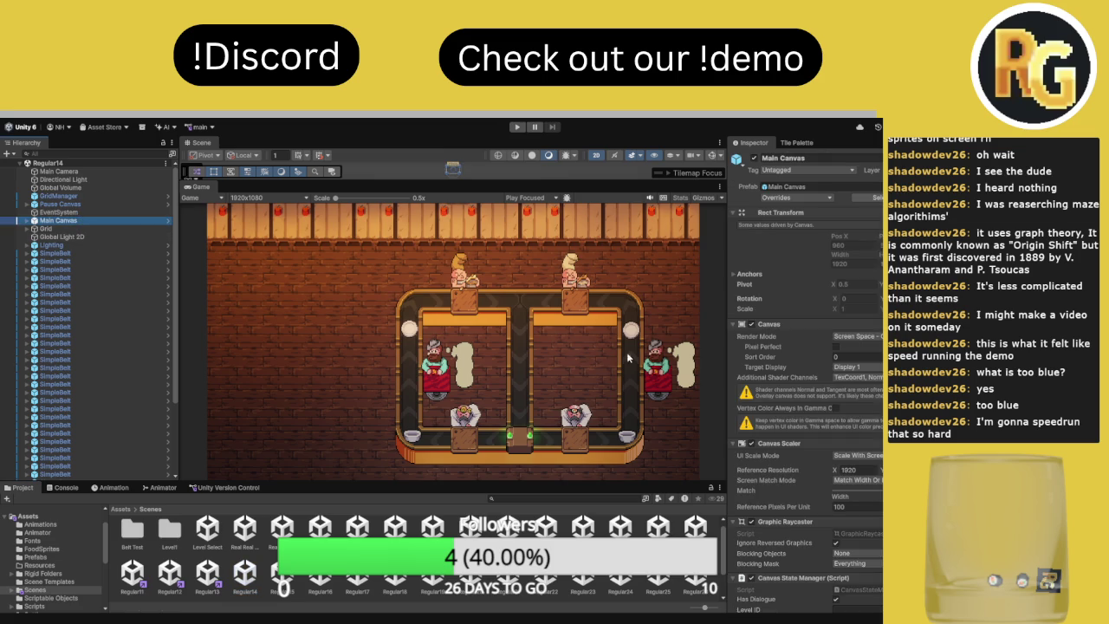
scroll(848, 403, down, 4)
click(864, 443)
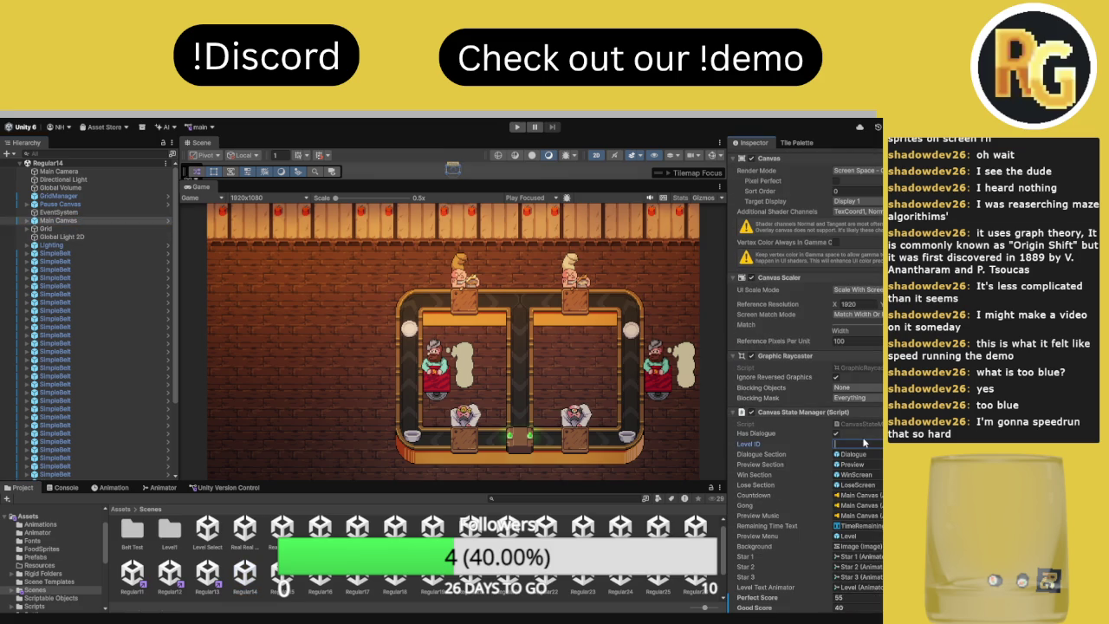
text(1-14)
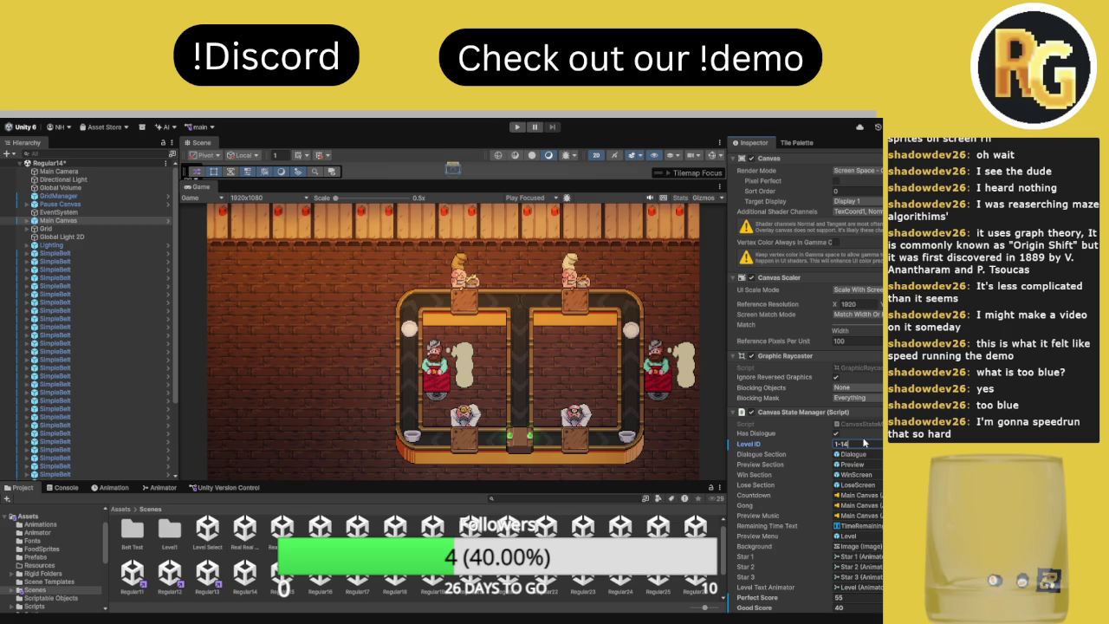
Review Level 14's dialogue setup and lines, then return to the canvas level settings
scroll(864, 443, down, 2)
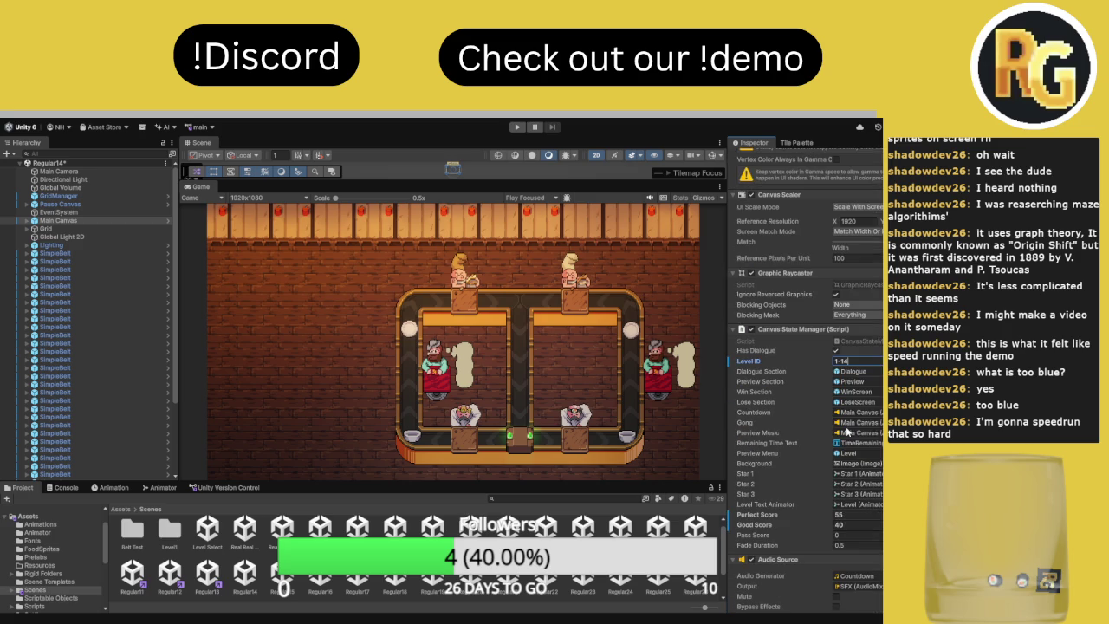
click(29, 221)
click(59, 237)
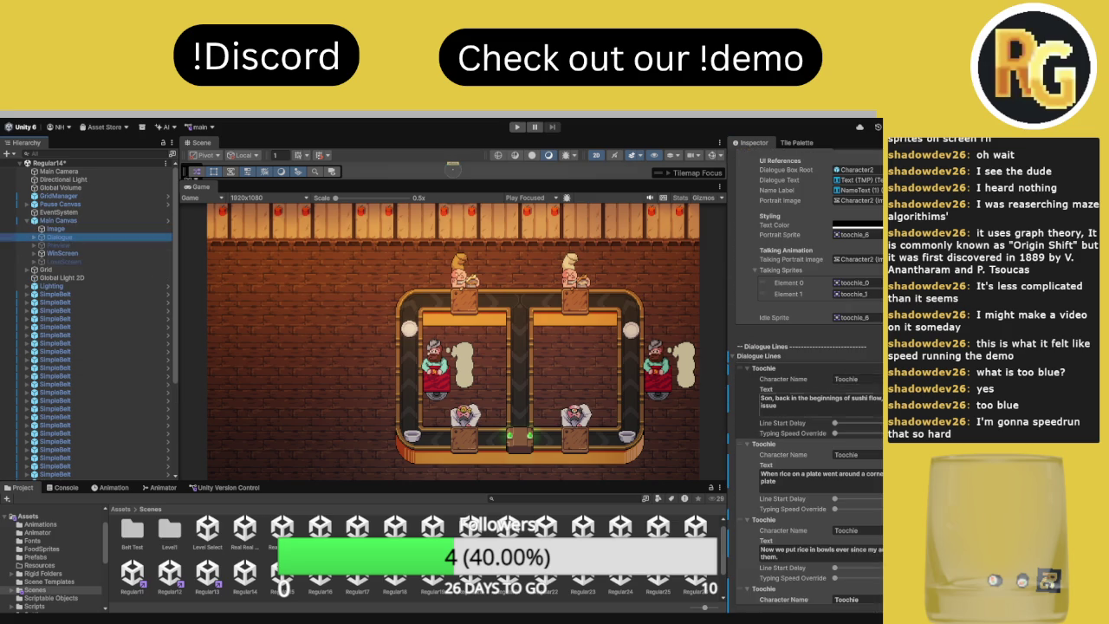
click(101, 221)
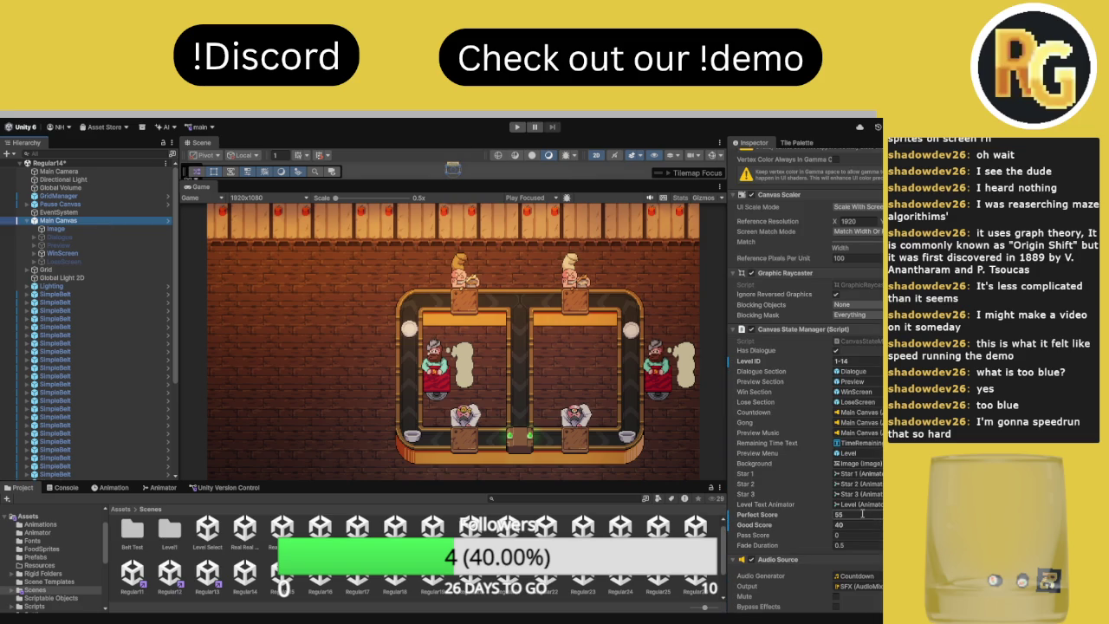
Start a Level 14 playtest, skip the intro dialogue, and confirm I'M READY
click(515, 128)
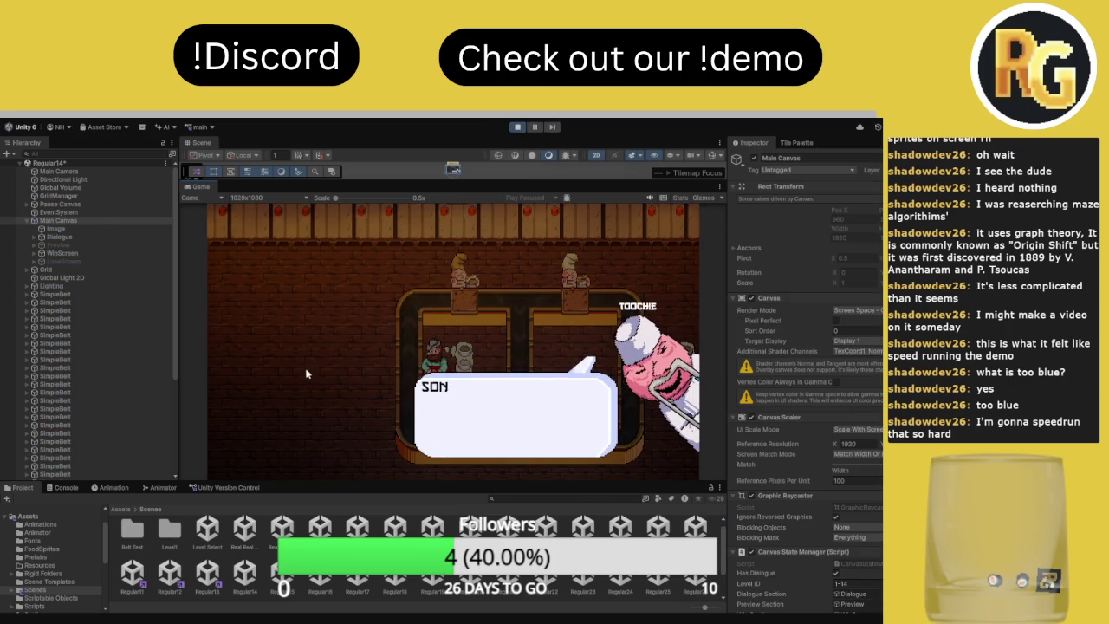
click(313, 378)
click(313, 378)
click(314, 378)
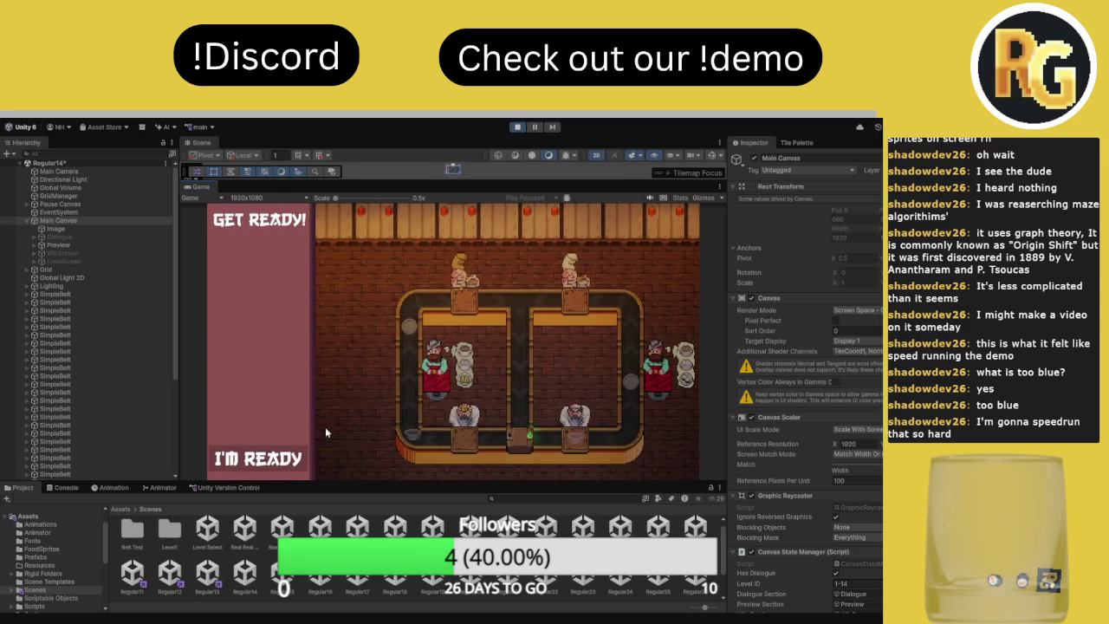
click(305, 458)
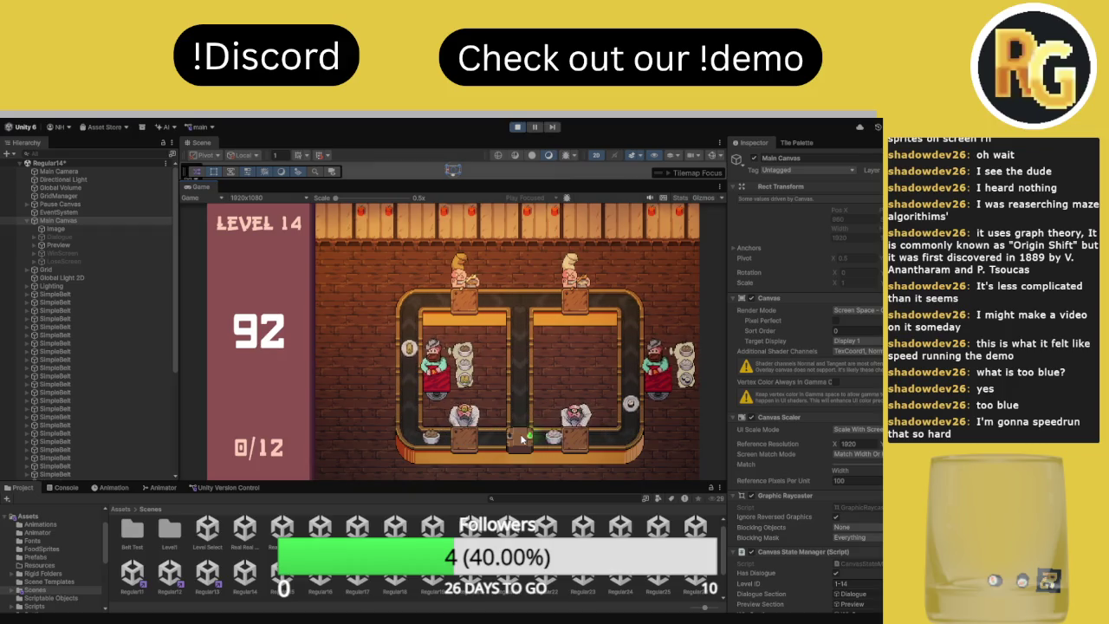
Flip the belt junction to deliver all 12 orders with 55 seconds left, then stop playing
click(518, 438)
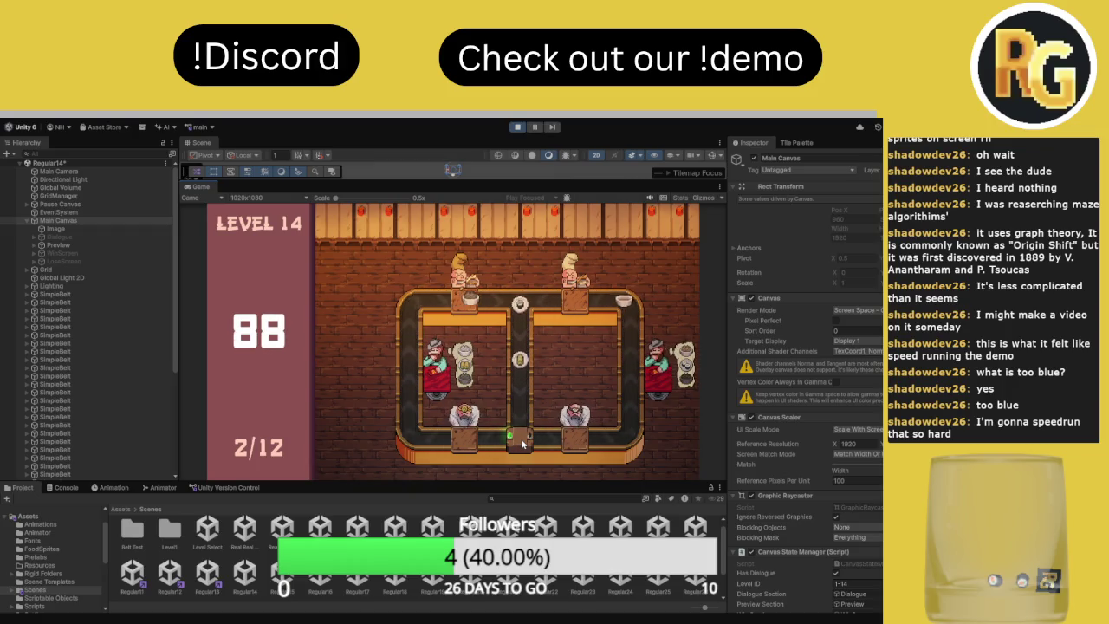
click(523, 442)
click(521, 438)
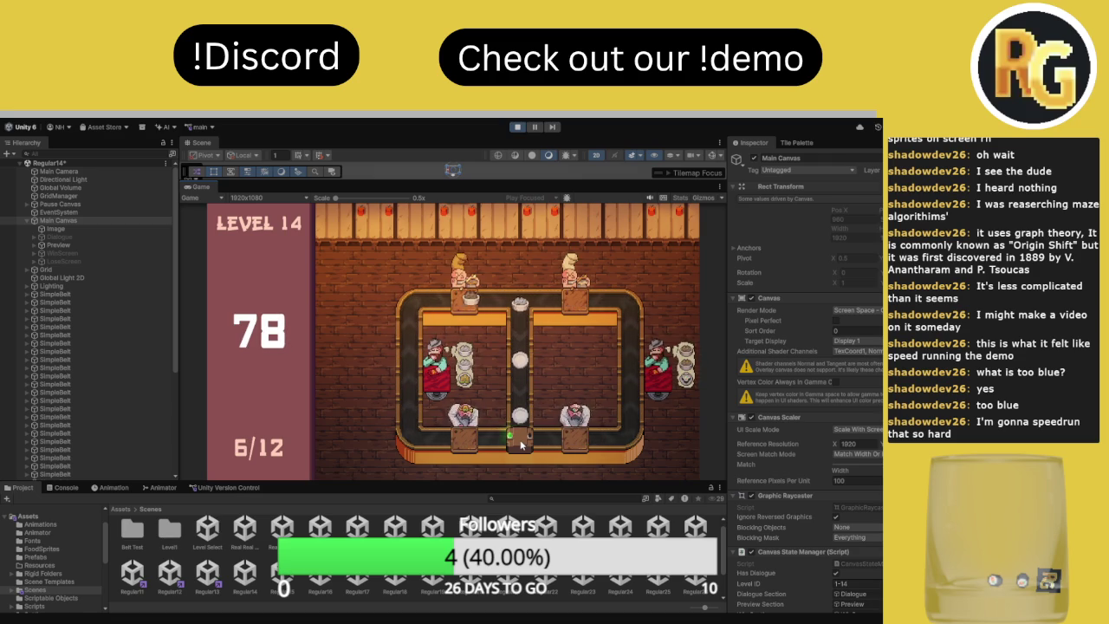
click(521, 441)
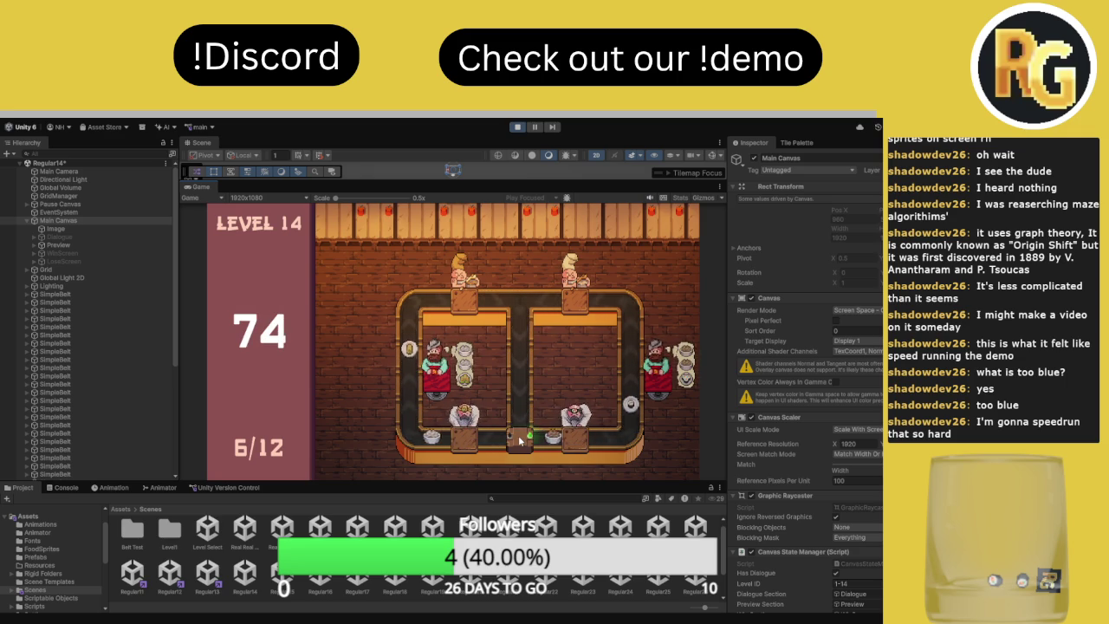
click(519, 444)
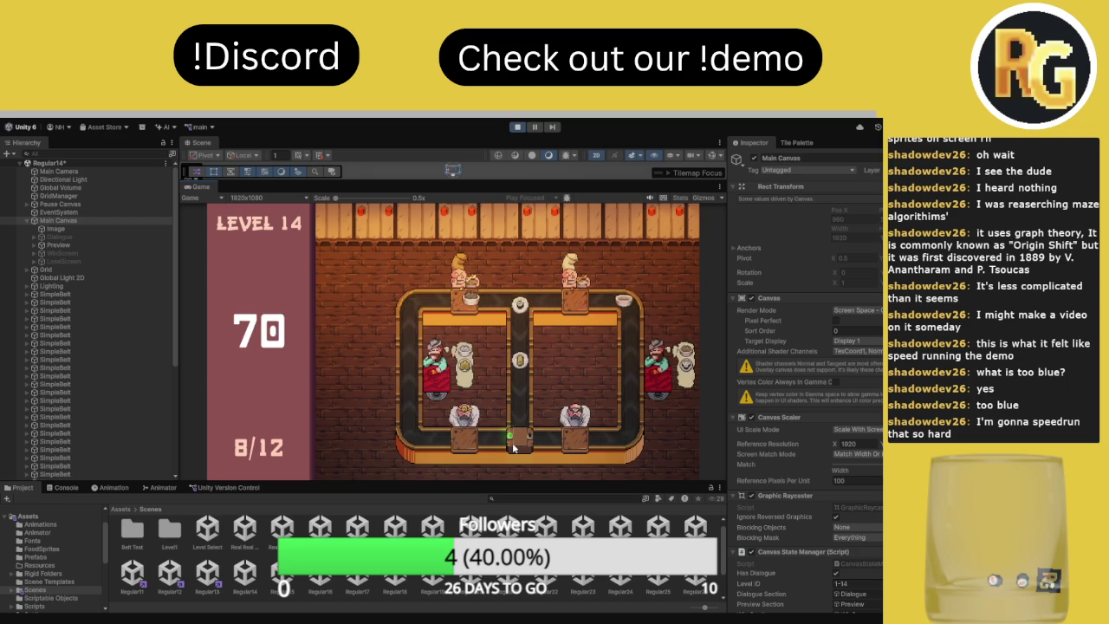
click(514, 444)
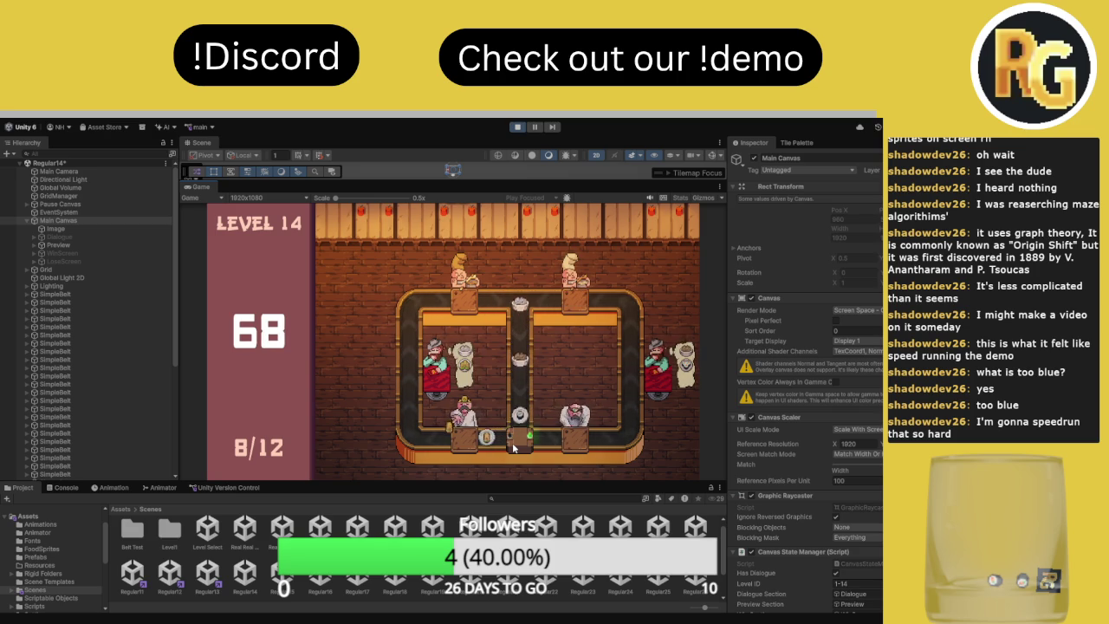
click(513, 444)
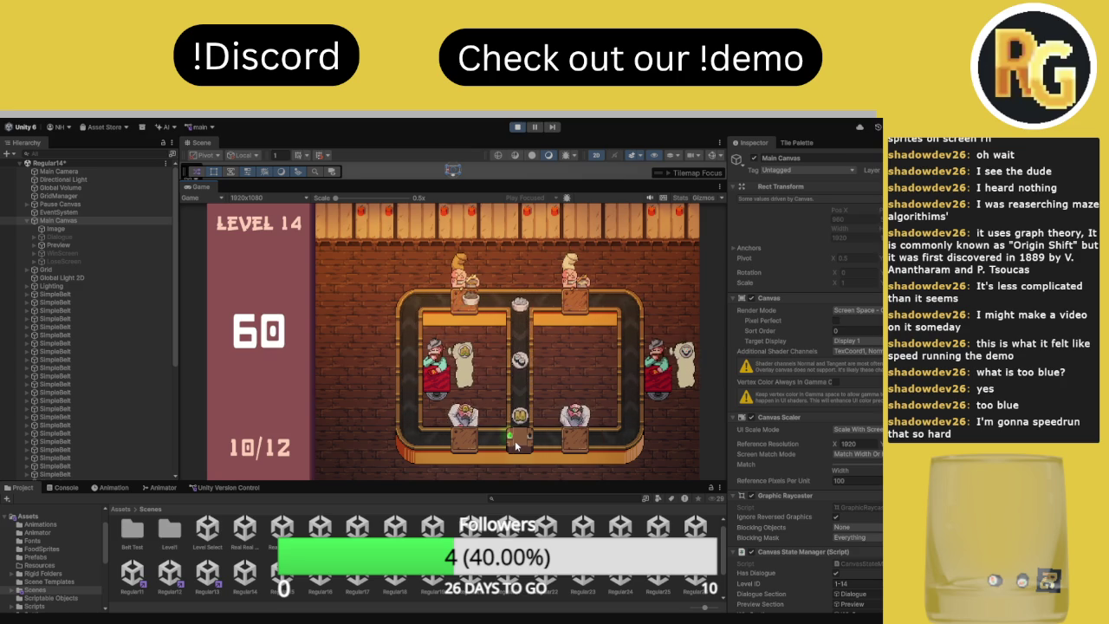
click(515, 444)
scroll(806, 390, down, 5)
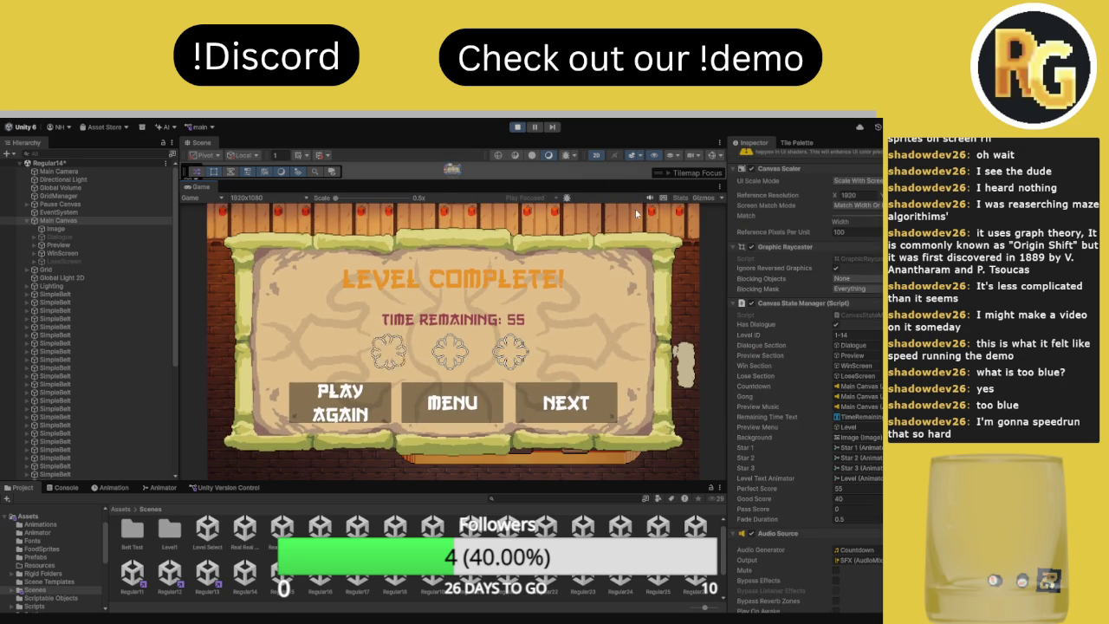
click(518, 127)
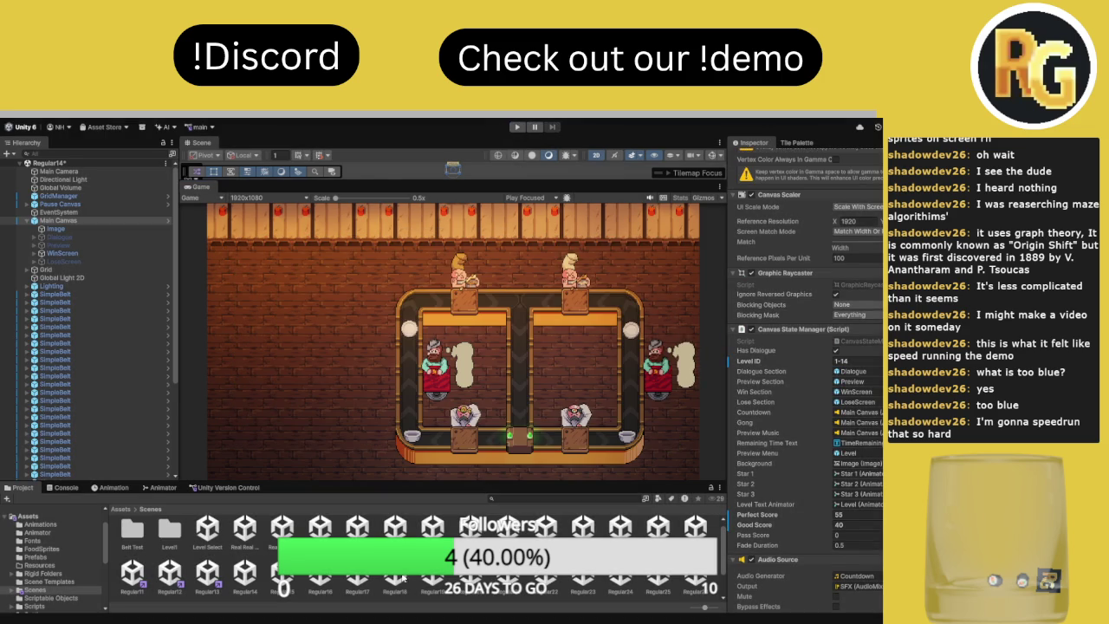
Open Regular15, uncheck Has Dialogue on Main Canvas's Canvas State Manager, and start a playtest
click(286, 574)
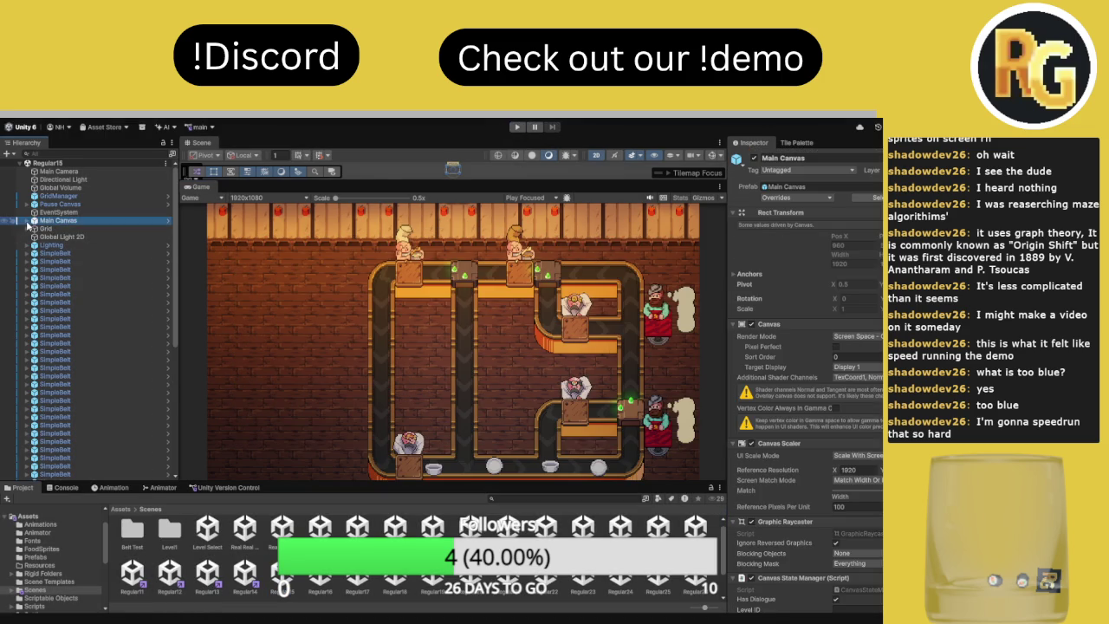
scroll(806, 364, down, 10)
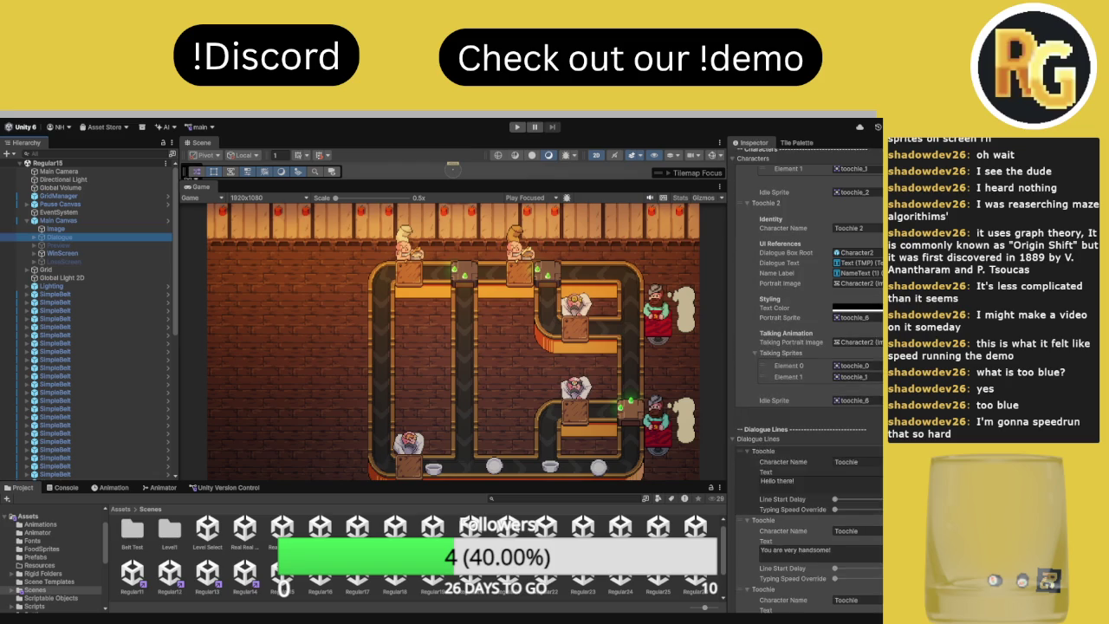
scroll(852, 388, up, 5)
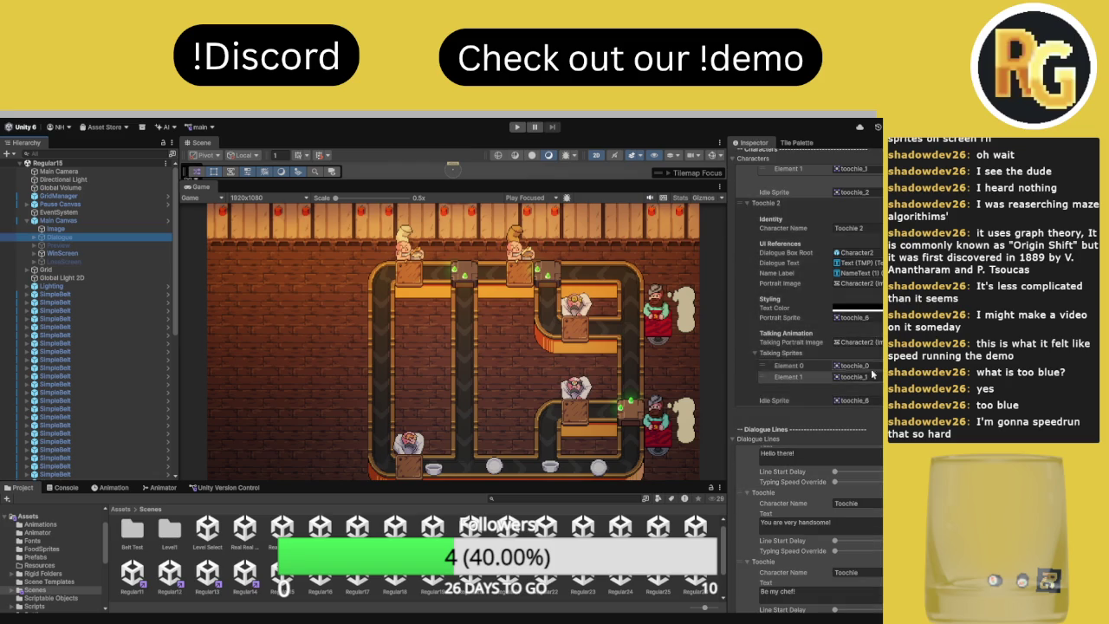
click(93, 222)
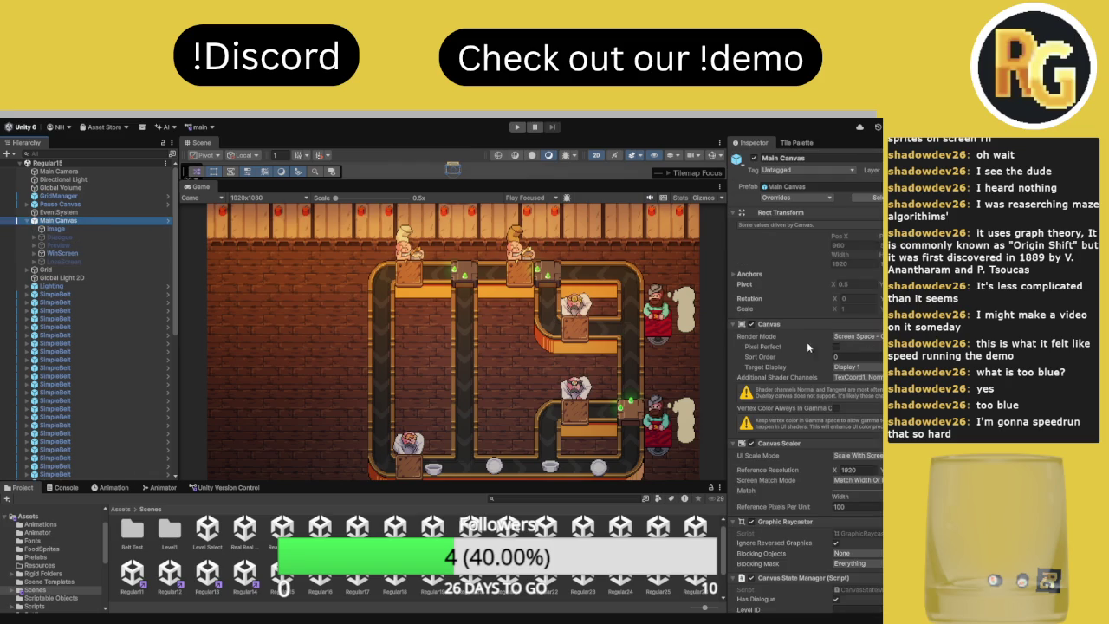
scroll(845, 431, down, 2)
click(836, 545)
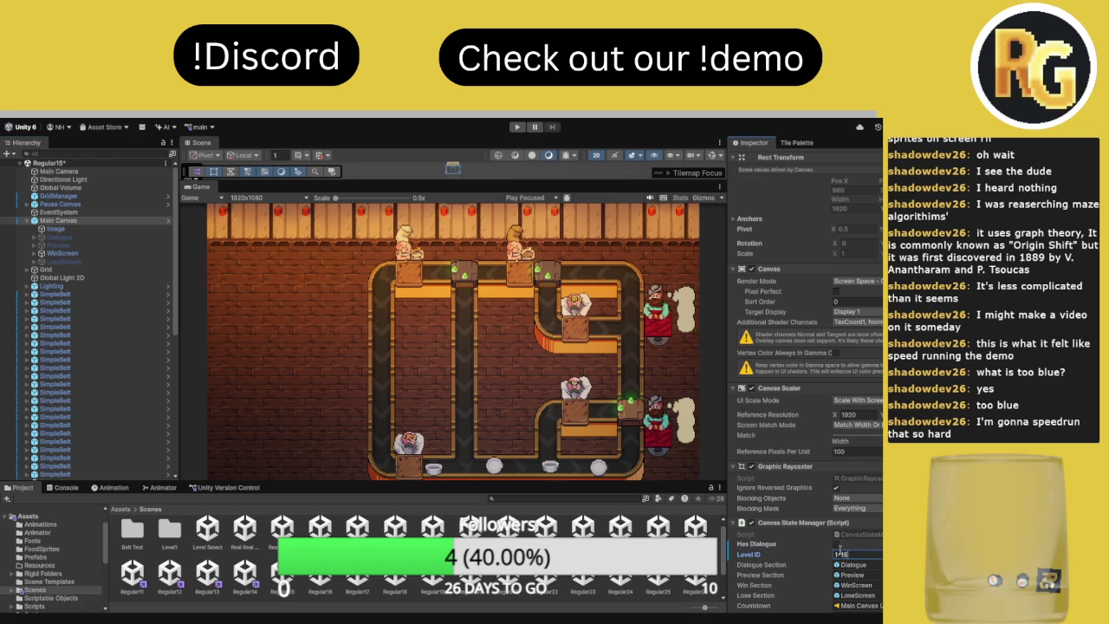
scroll(845, 552, down, 6)
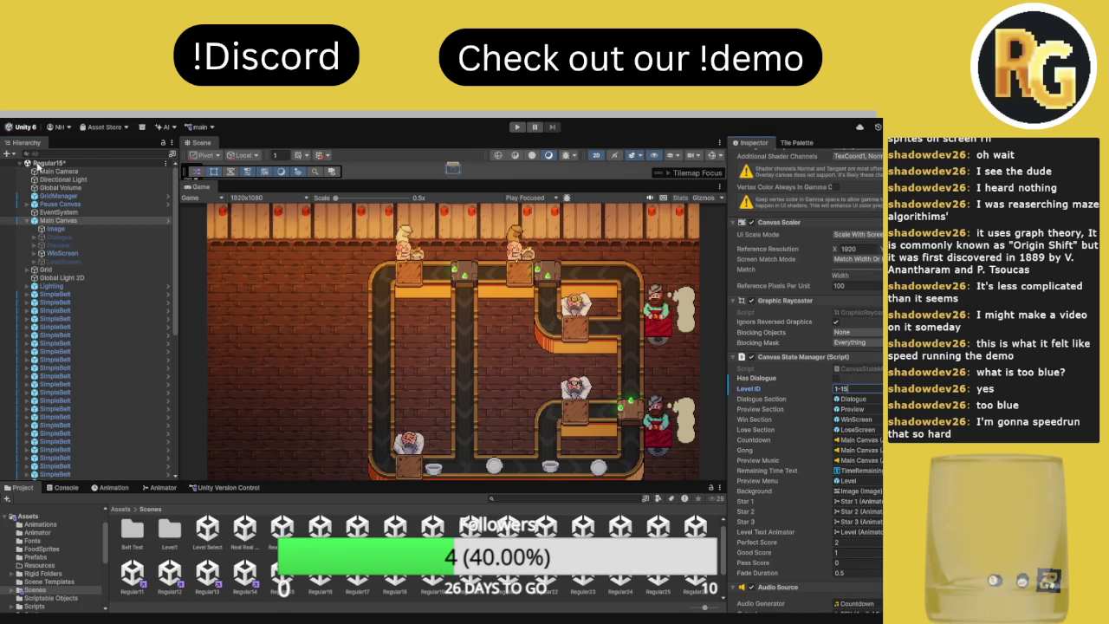
click(516, 128)
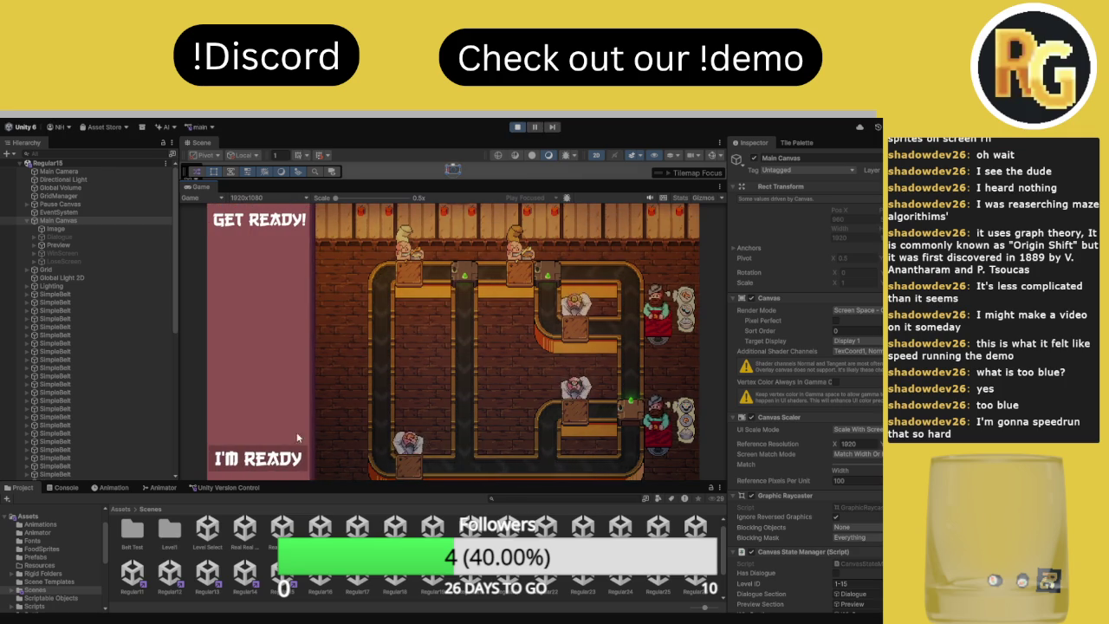
Confirm I'M READY, stop with Ctrl+P, then restart Level 15 and confirm ready again
click(282, 457)
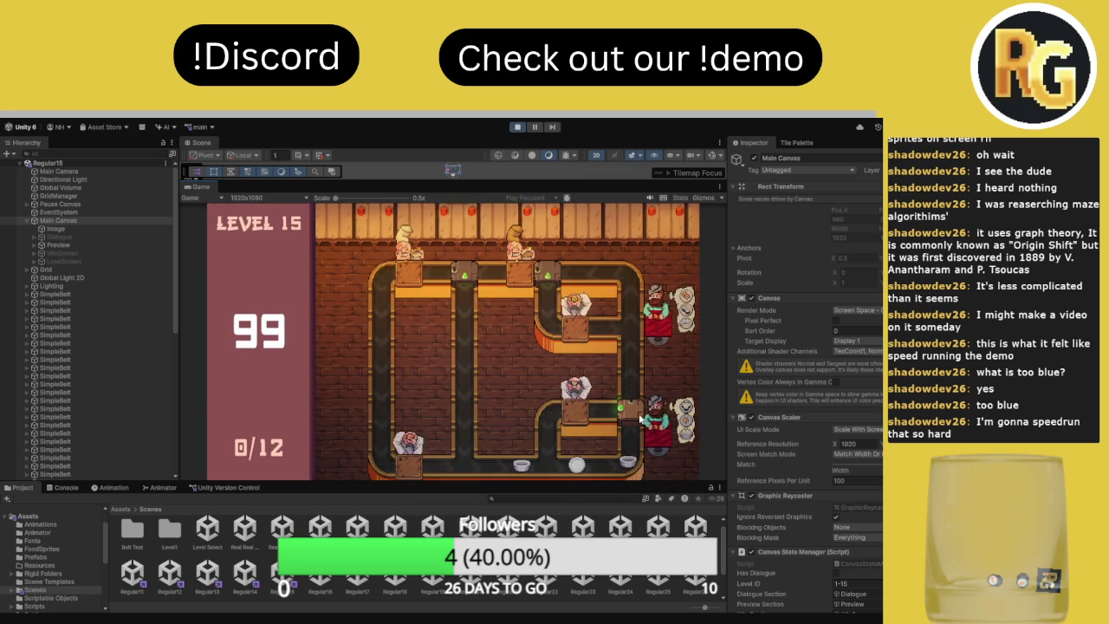
key(ctrl+p)
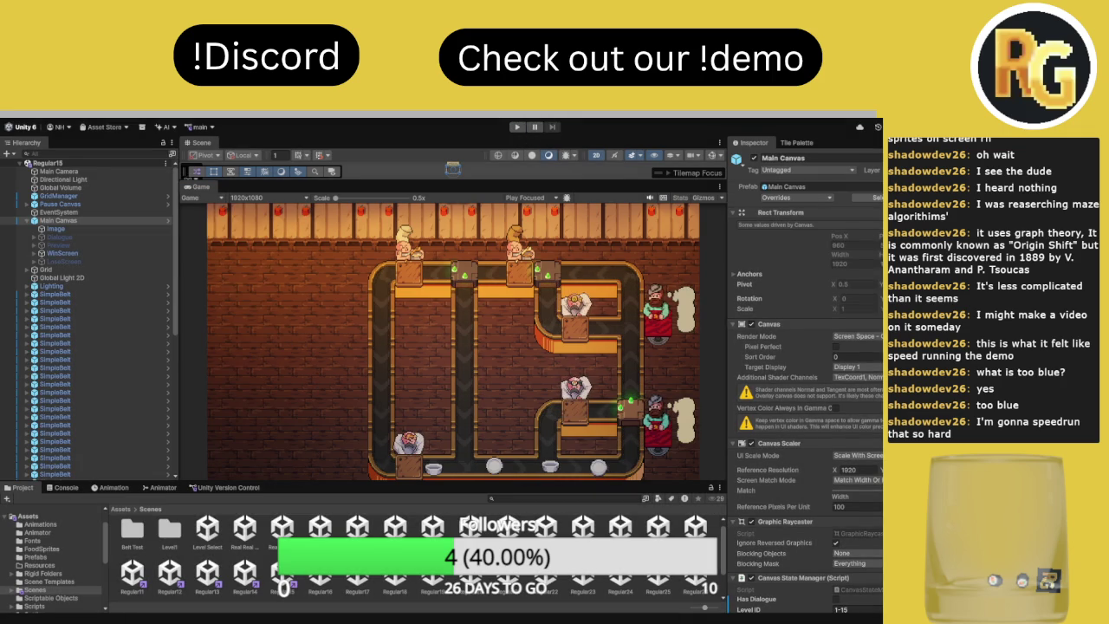
click(518, 127)
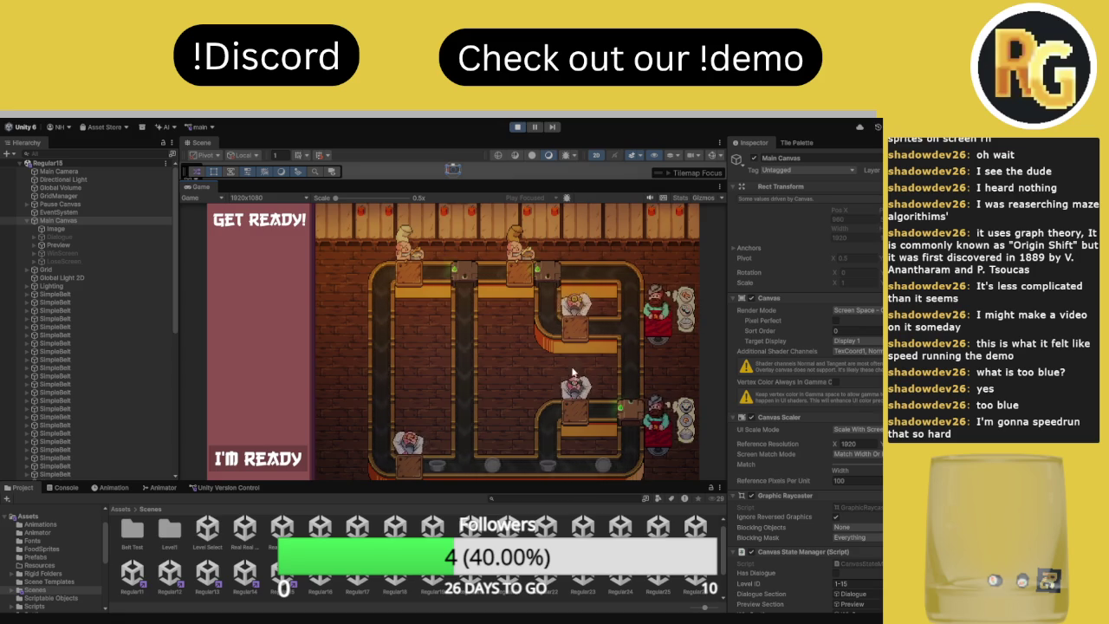
click(249, 463)
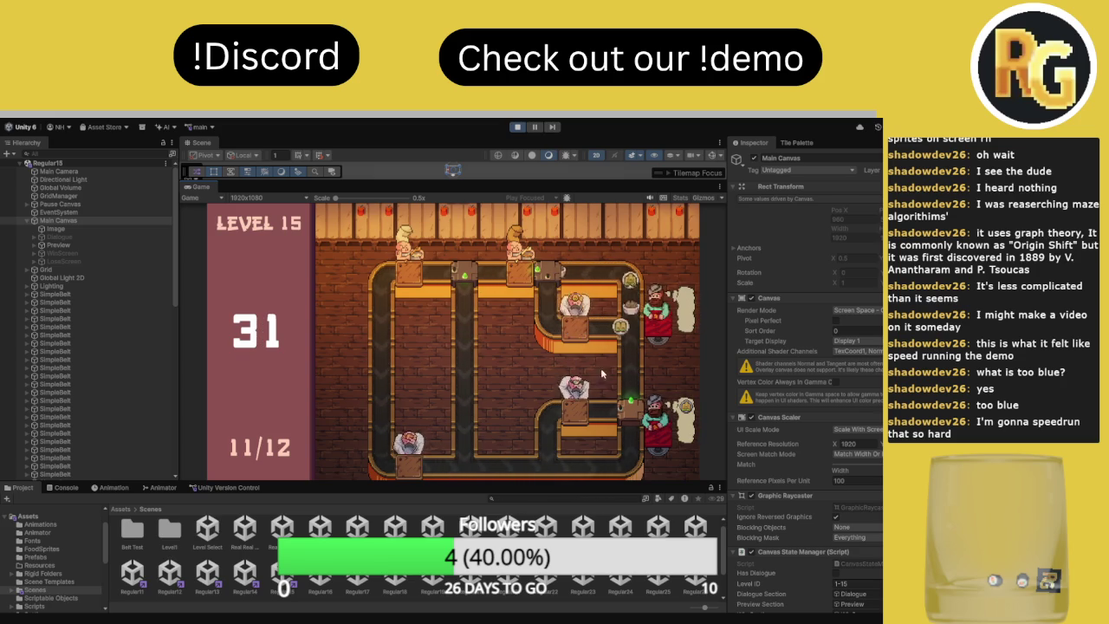
Stop the Level 15 playtest after Level Complete with 20 seconds remaining
scroll(806, 390, down, 5)
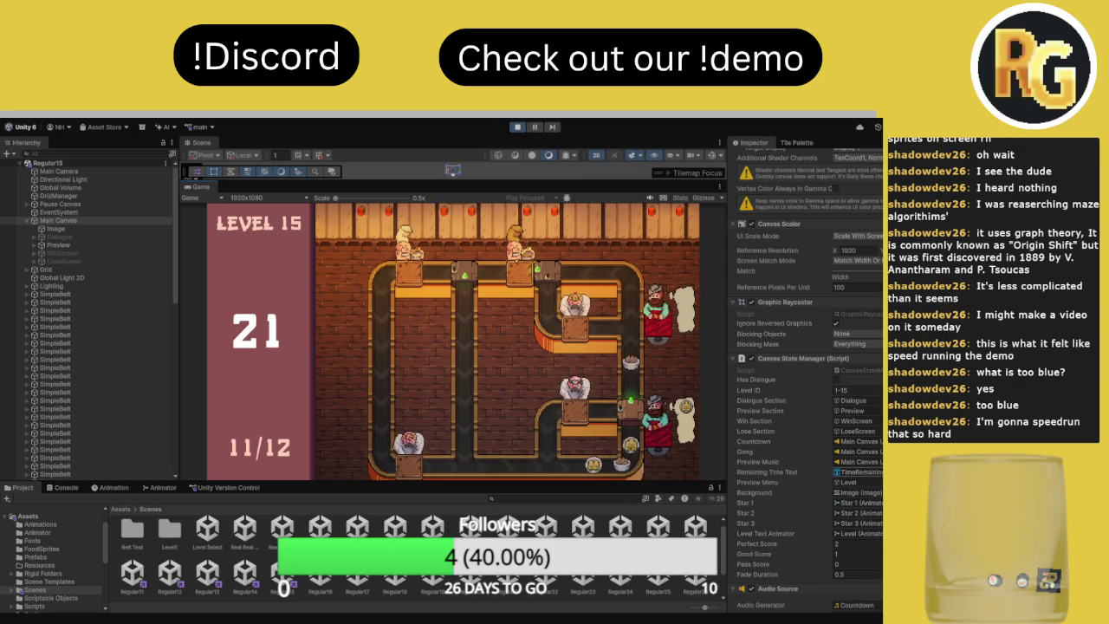
click(518, 127)
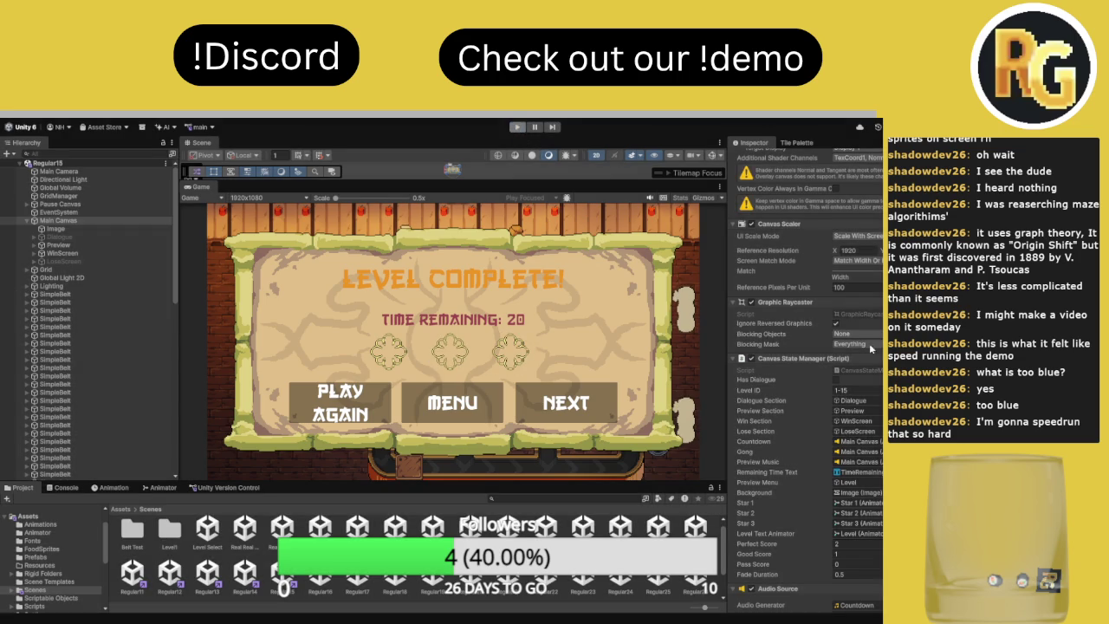
Set Perfect Score 20 and Good Score 10, then open Regular16 and start playtesting it
scroll(867, 456, down, 3)
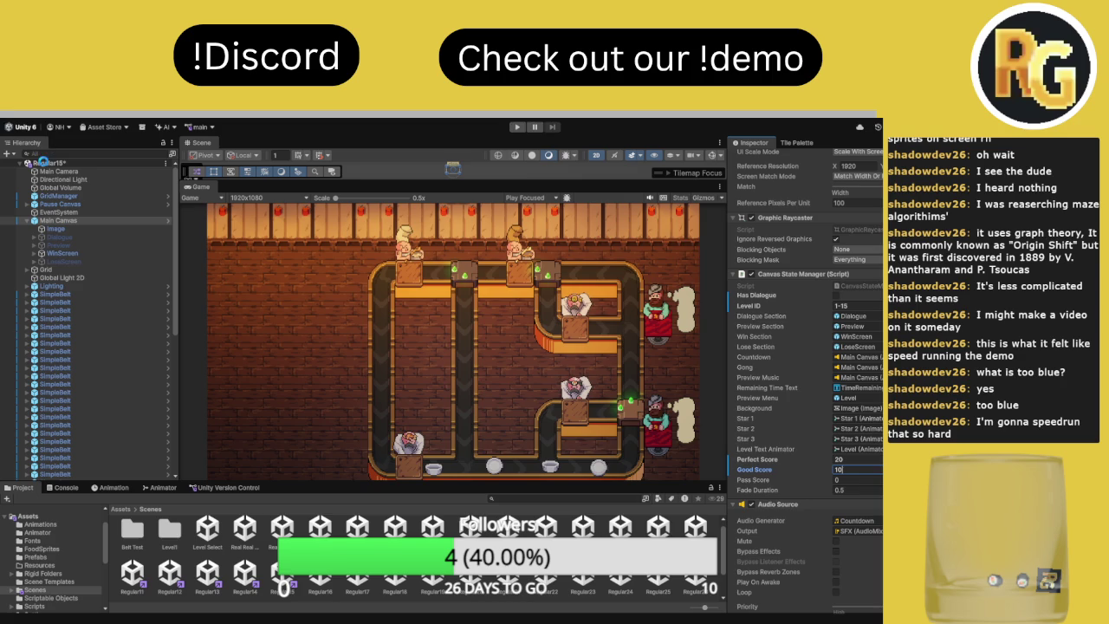
double_click(322, 581)
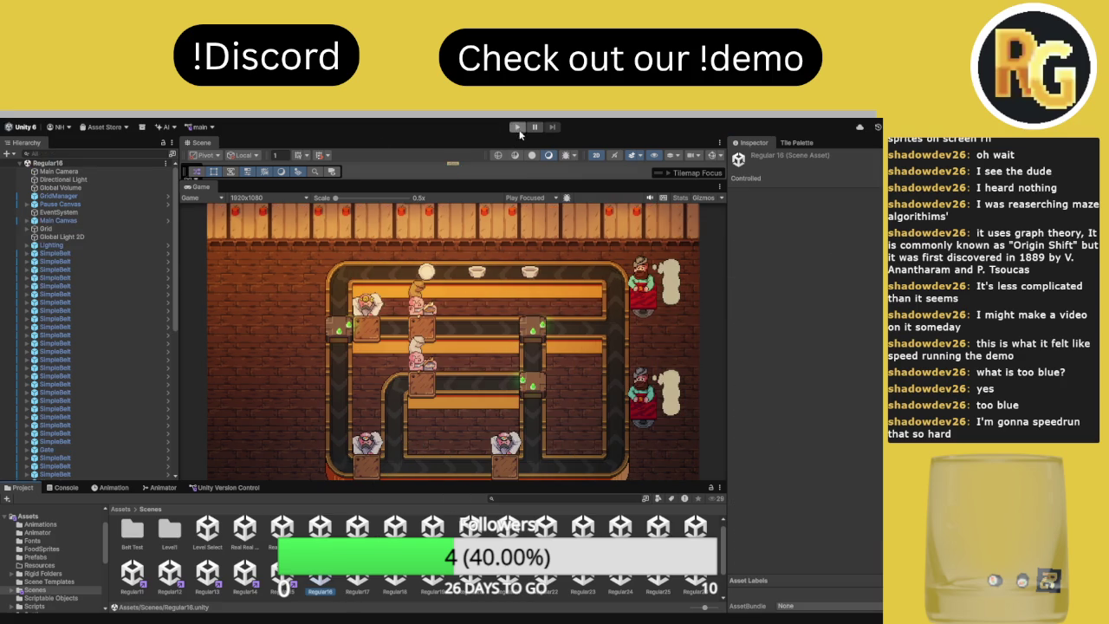
click(518, 127)
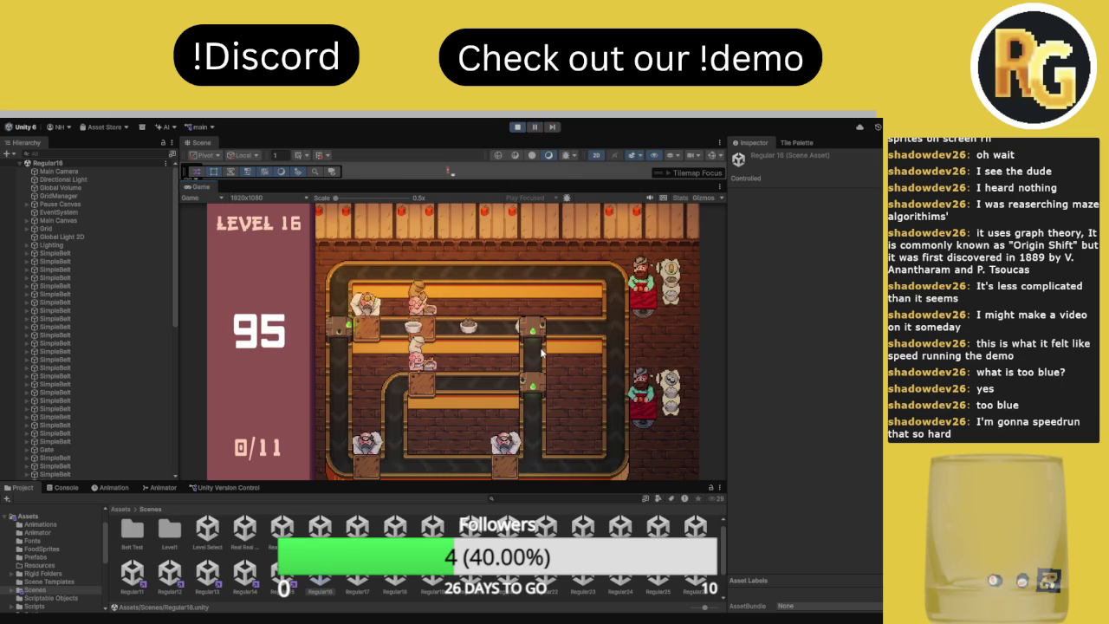
Redirect the lower junction's plates left, then stop and restart the Level 16 playtest
click(532, 387)
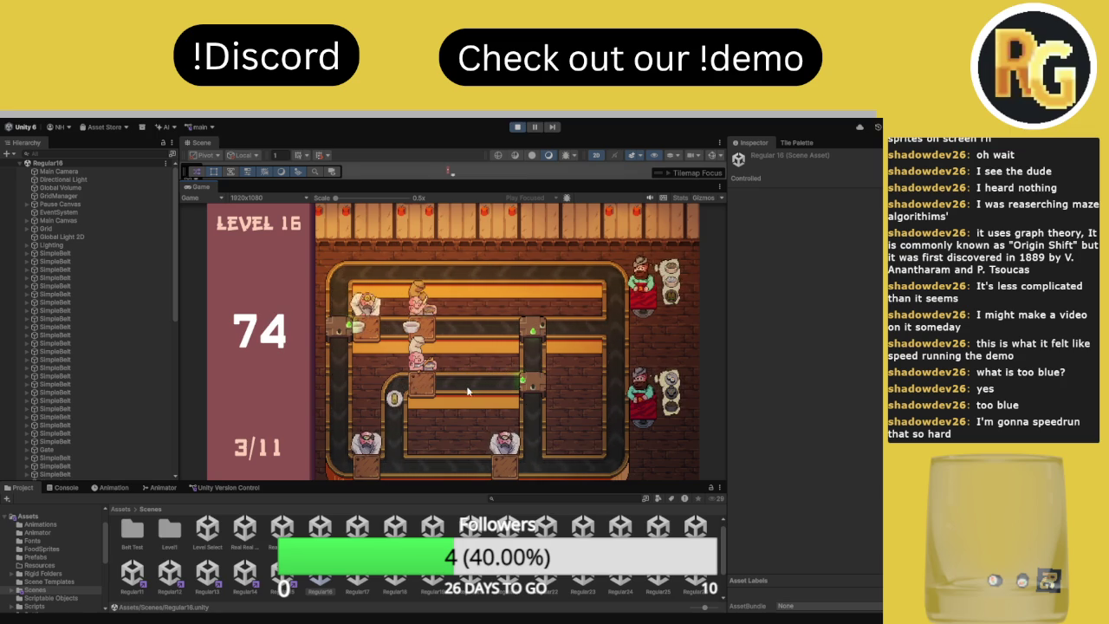
click(517, 128)
click(518, 127)
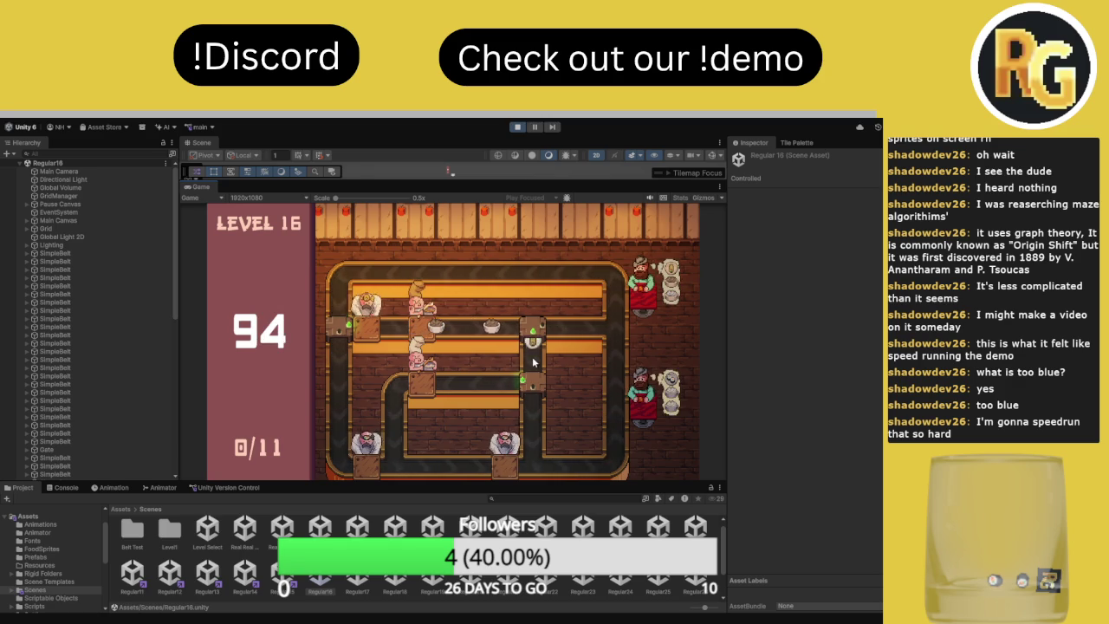
Flip the lower and left junctions to route plates until time expires at 10/11 delivered
click(532, 386)
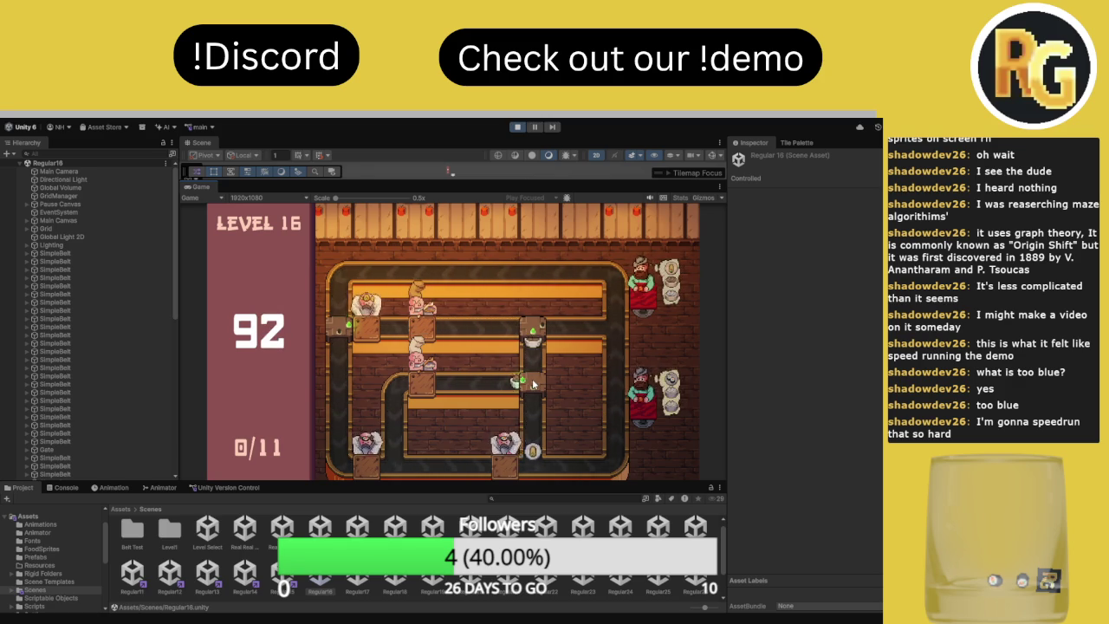
click(344, 344)
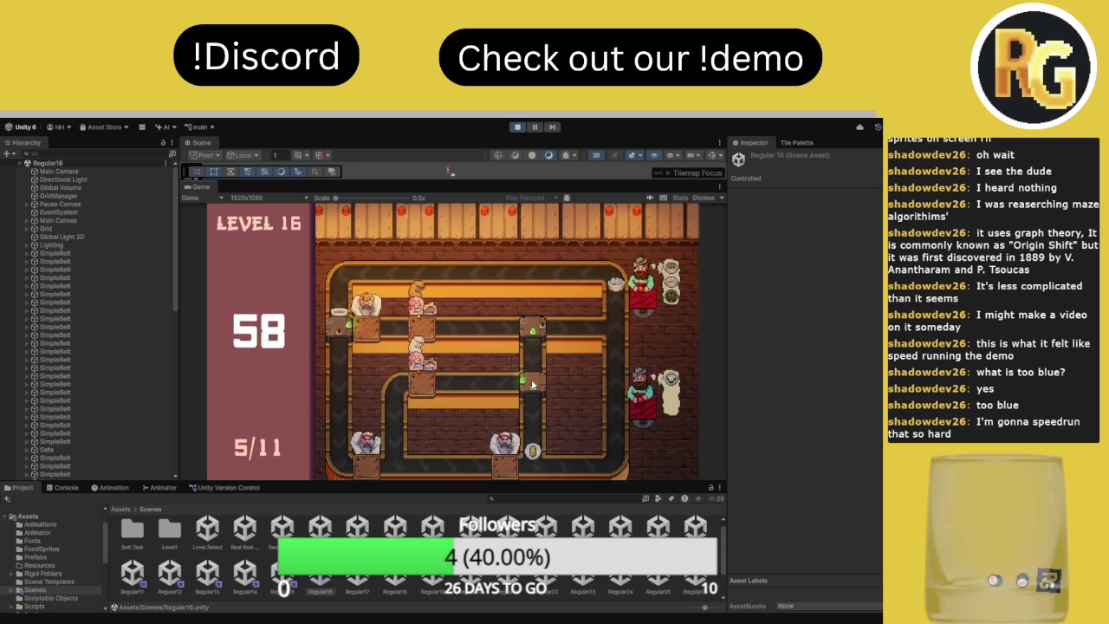
click(535, 387)
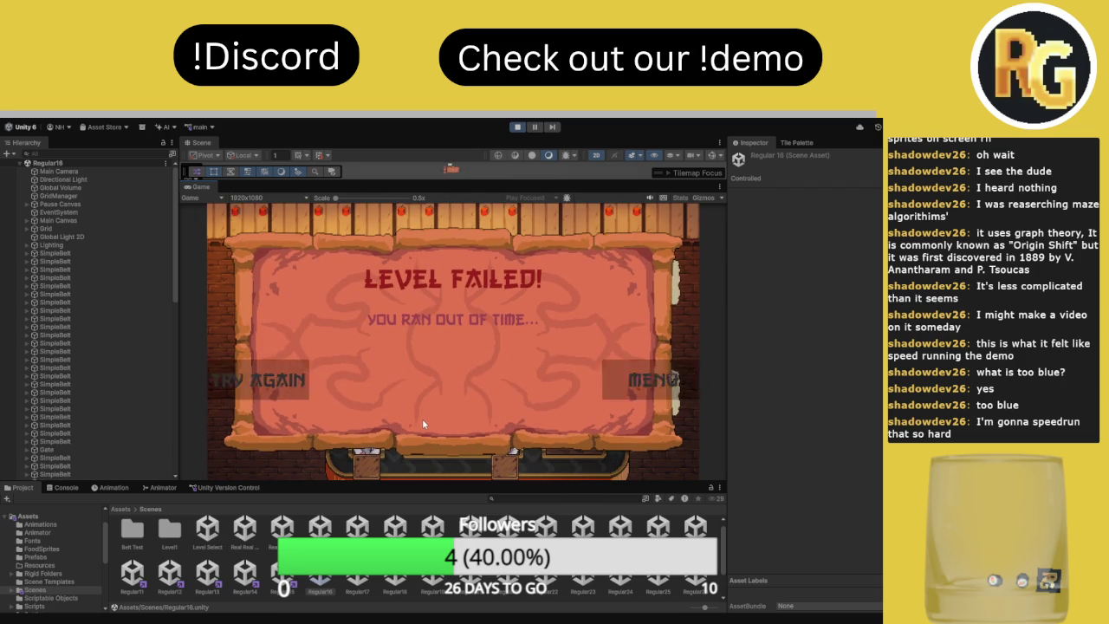
click(373, 440)
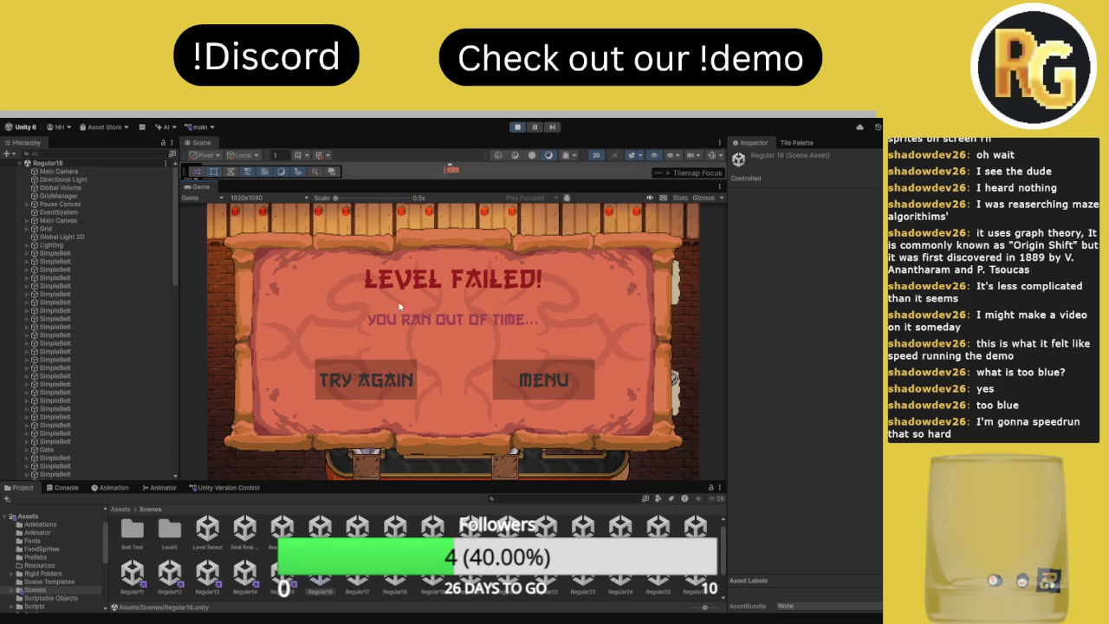
Exit Play mode from the Level 16 Level Failed screen back to editing
click(516, 128)
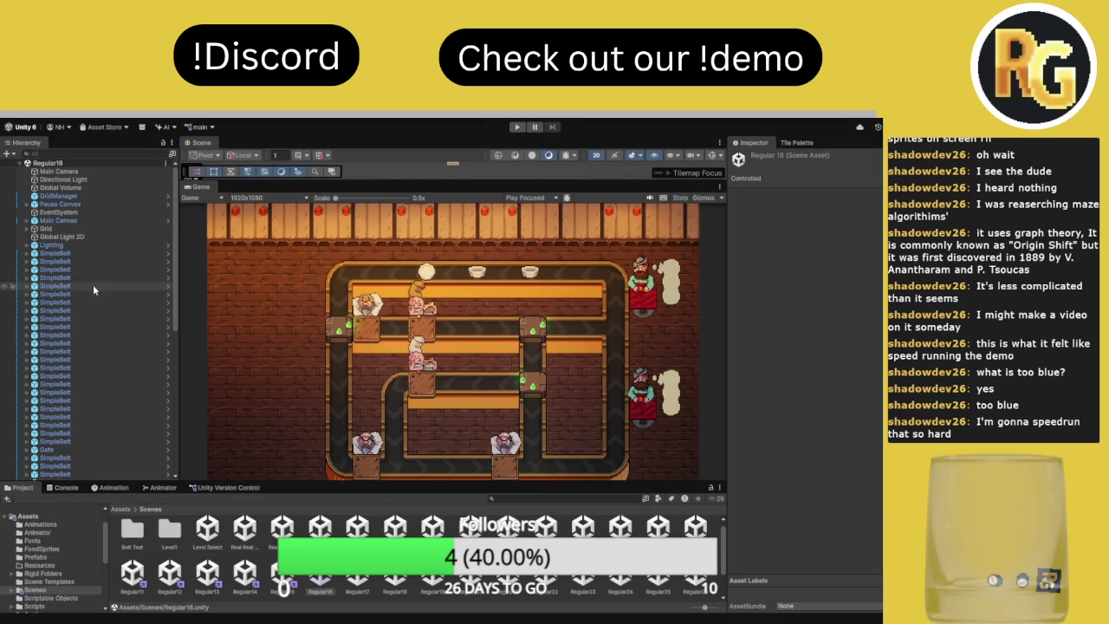
Enlarge the Scene view over the Game view and frame the Nack customer
mouse_move(407, 182)
mouse_down()
mouse_move(468, 236)
mouse_move(528, 376)
mouse_up()
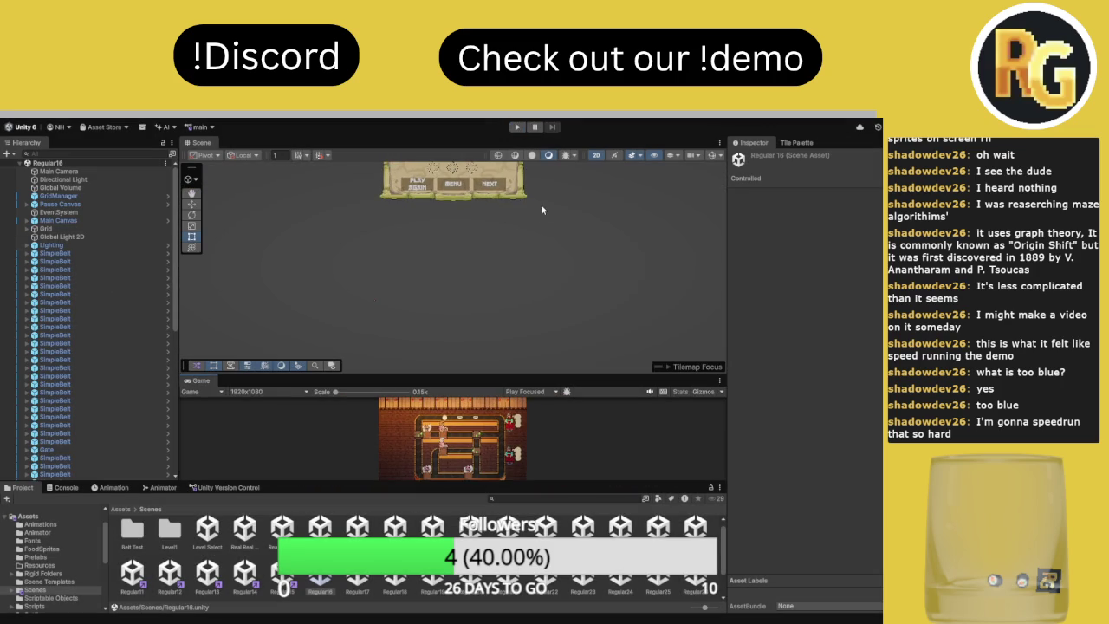
scroll(87, 390, down, 10)
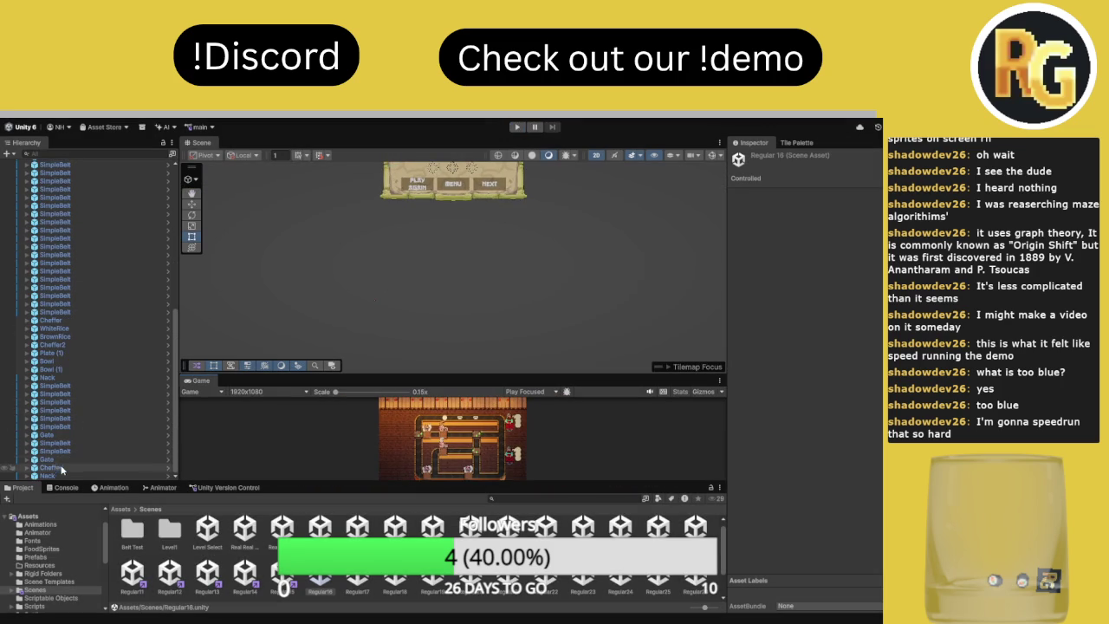
double_click(56, 474)
scroll(499, 327, down, 5)
scroll(806, 347, down, 5)
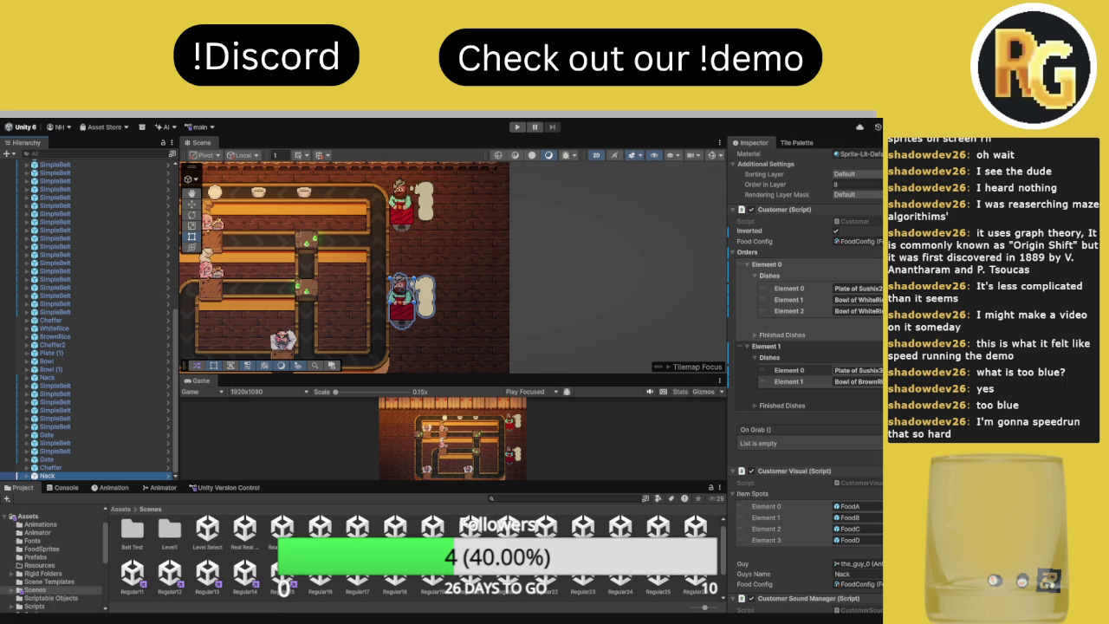
Pan and zoom to centre the conveyor board, then select the plate on the top belt
drag(477, 244, 647, 274)
scroll(544, 283, up, 2)
mouse_move(544, 282)
mouse_down()
mouse_move(474, 274)
mouse_move(501, 260)
mouse_up()
scroll(511, 274, down, 1)
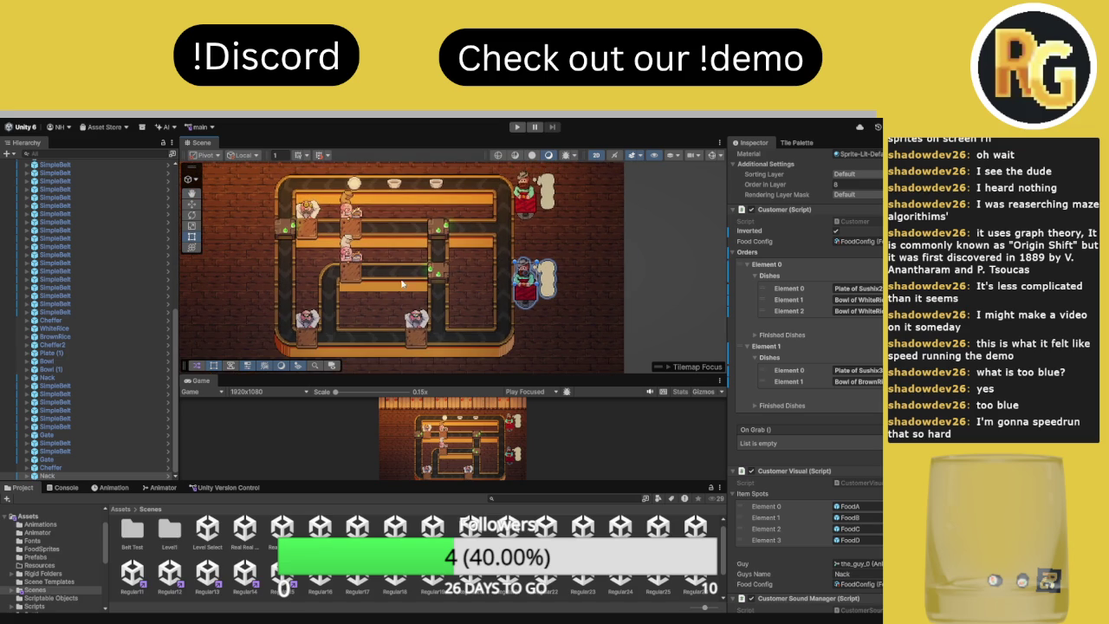
drag(457, 271, 447, 317)
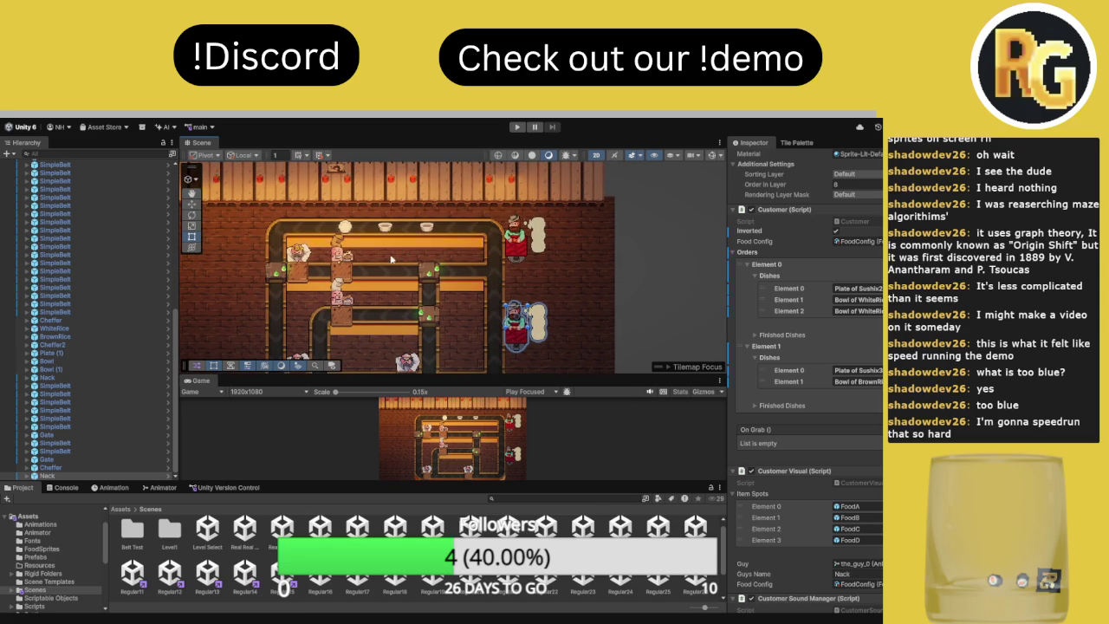
drag(386, 272, 419, 251)
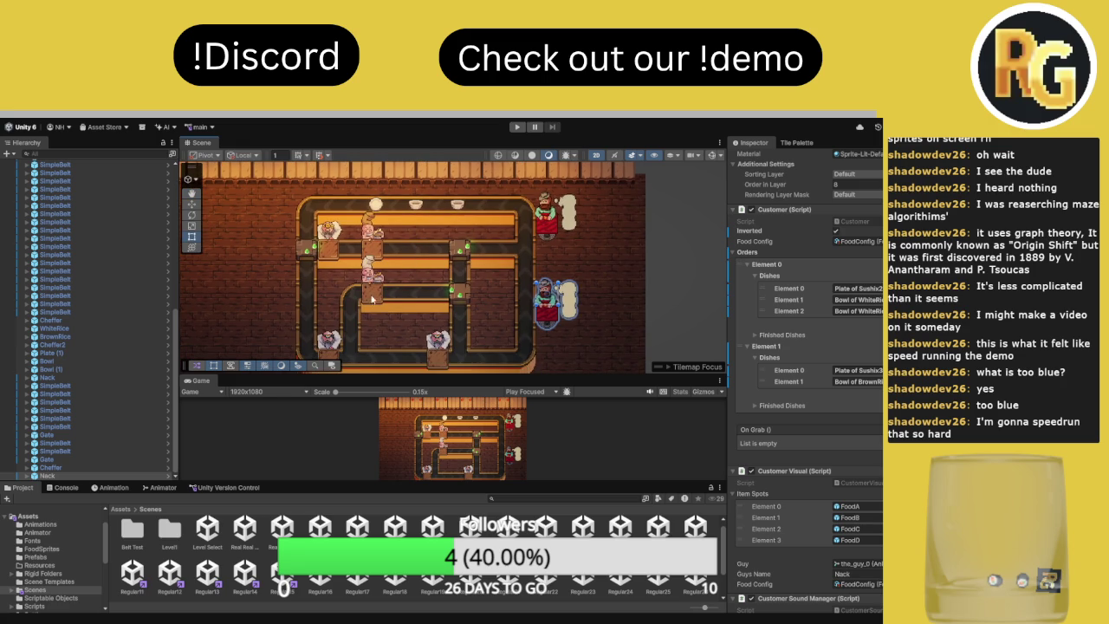
click(377, 210)
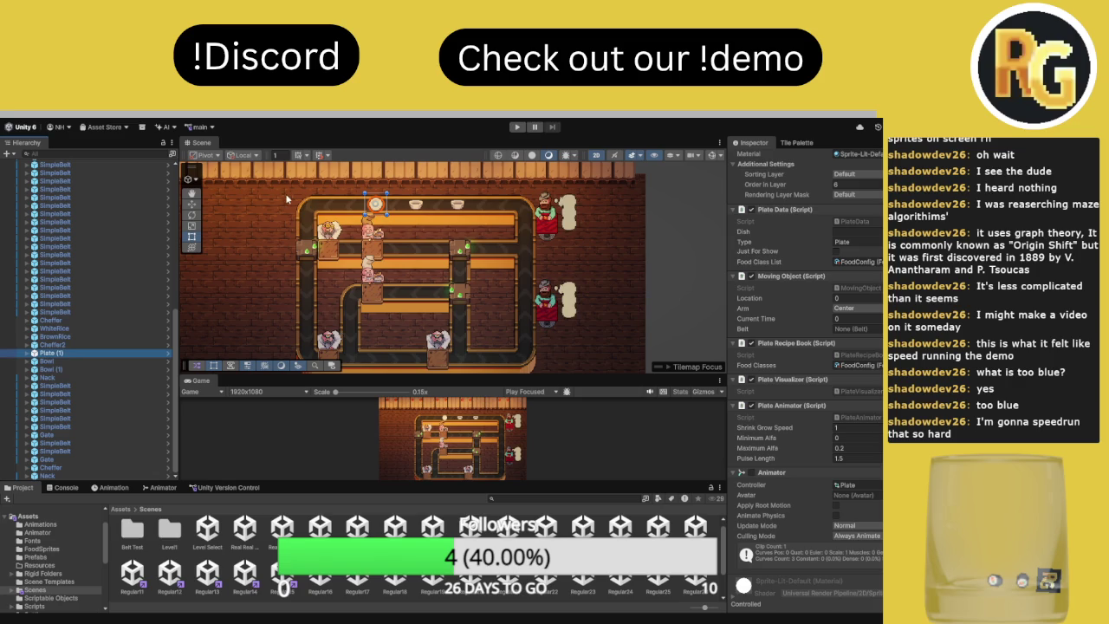
Duplicate the plate, assign Plate (2) as the belt's Starting Plate, and play maximized
key(ctrl+d)
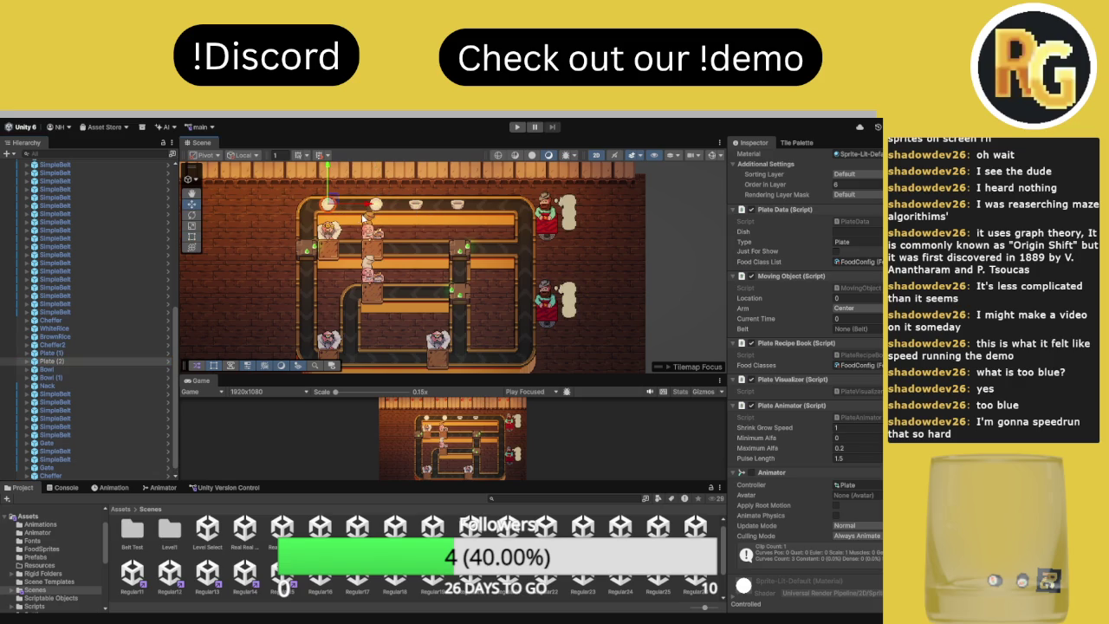
click(337, 222)
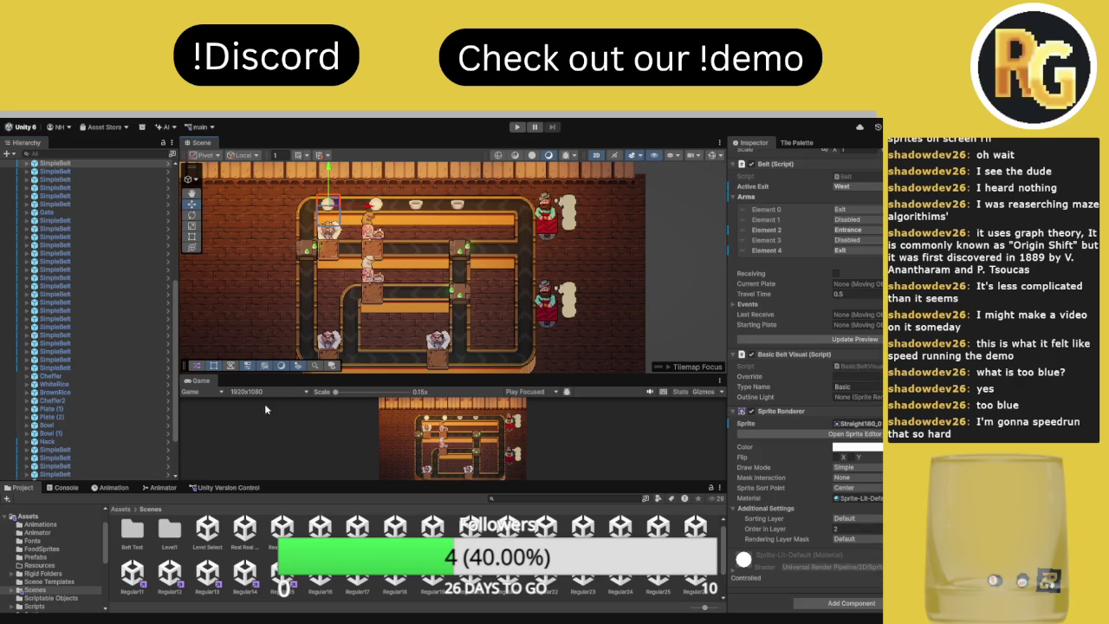
scroll(76, 427, down, 3)
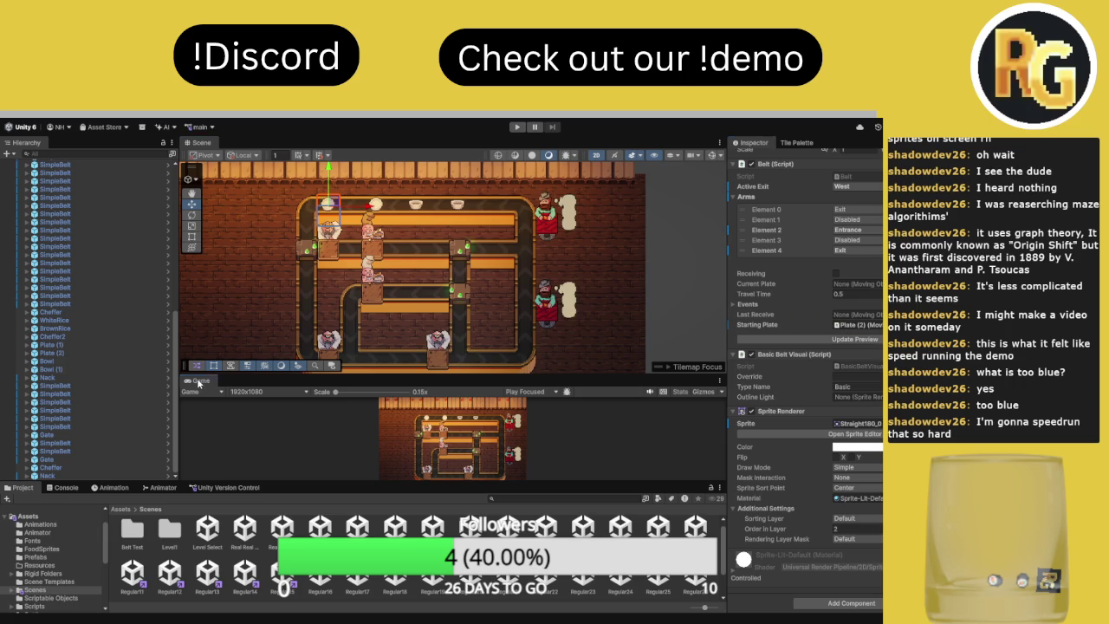
double_click(199, 382)
click(516, 127)
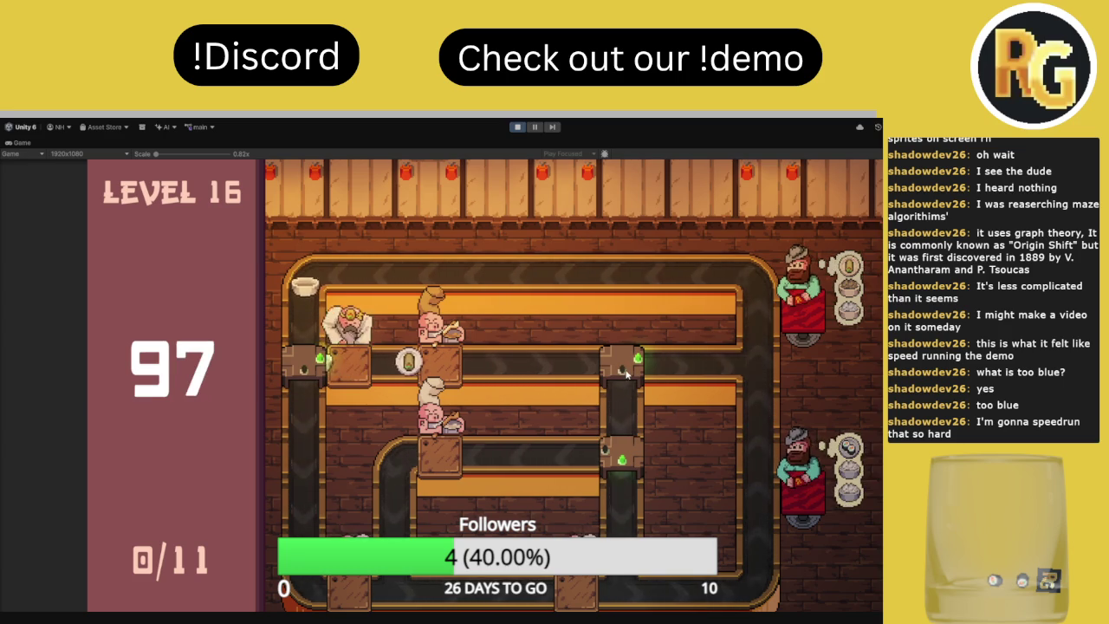
Toggle the upper-right, lower-right and left junctions to set Level 16's bowl routing
click(622, 371)
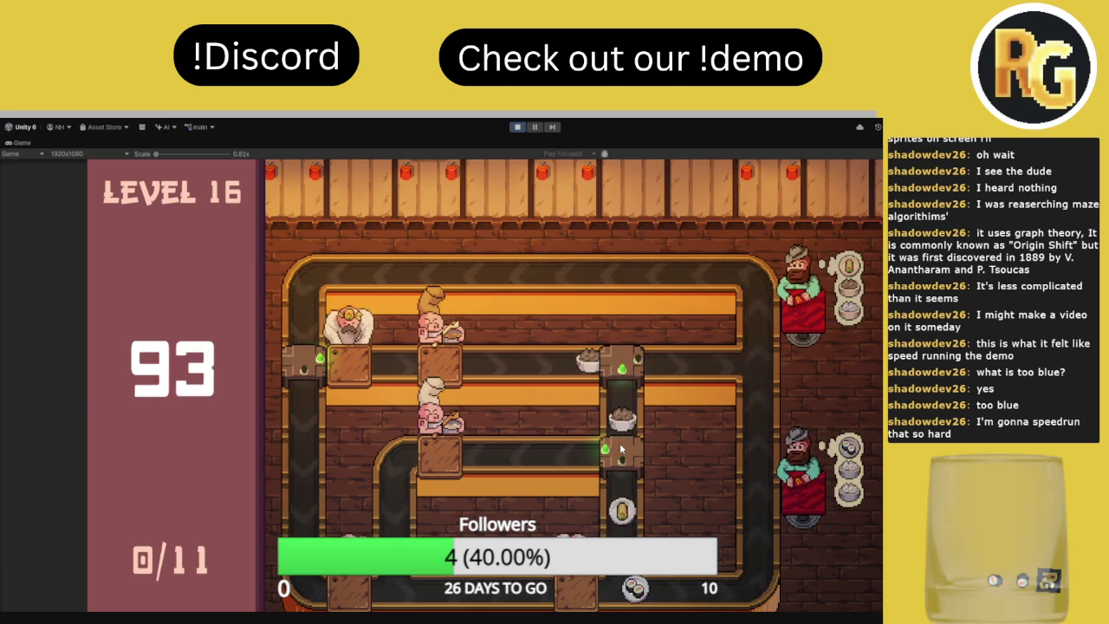
click(619, 446)
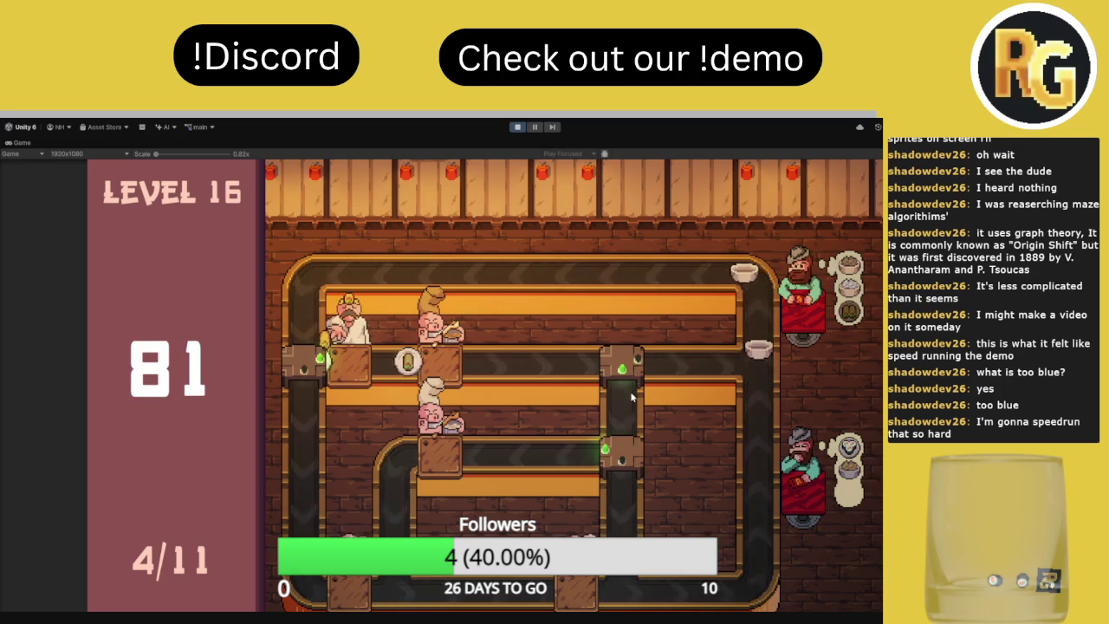
click(631, 461)
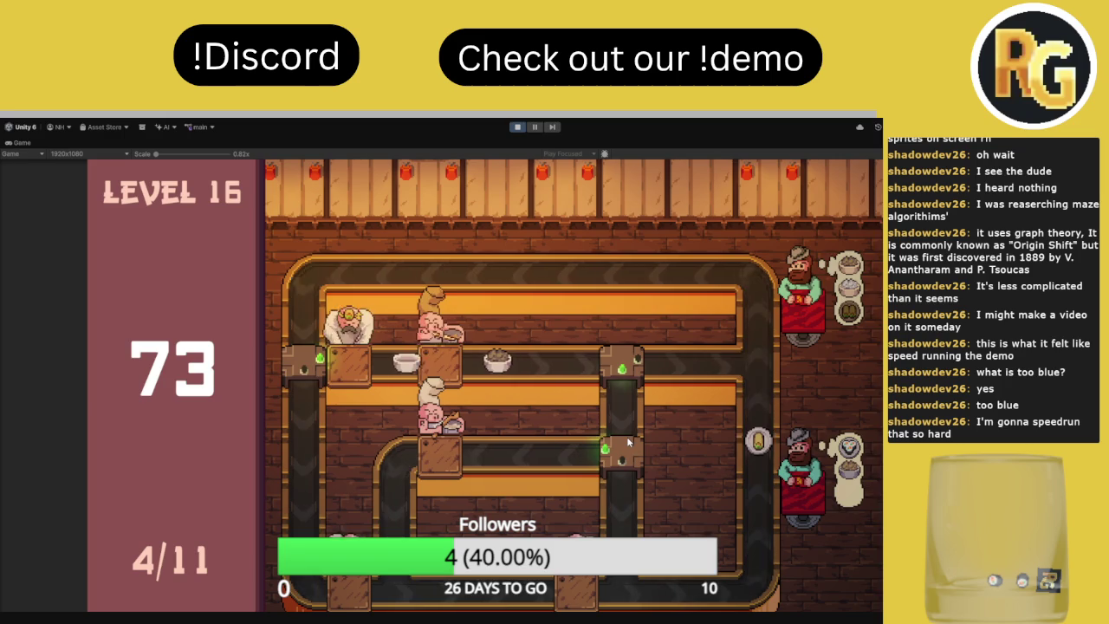
click(622, 438)
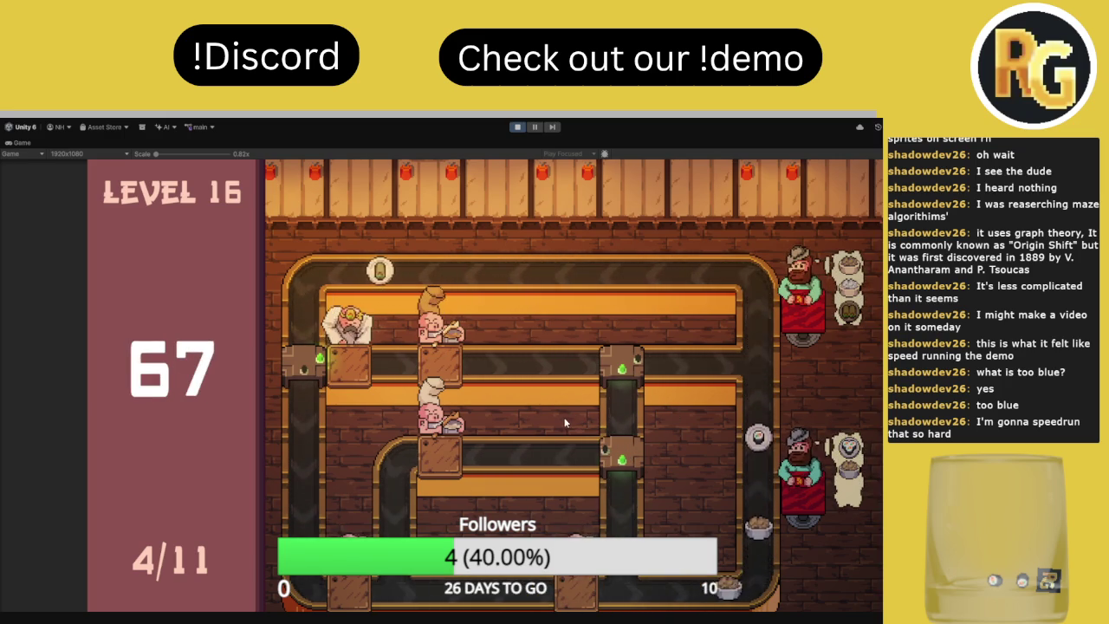
click(303, 371)
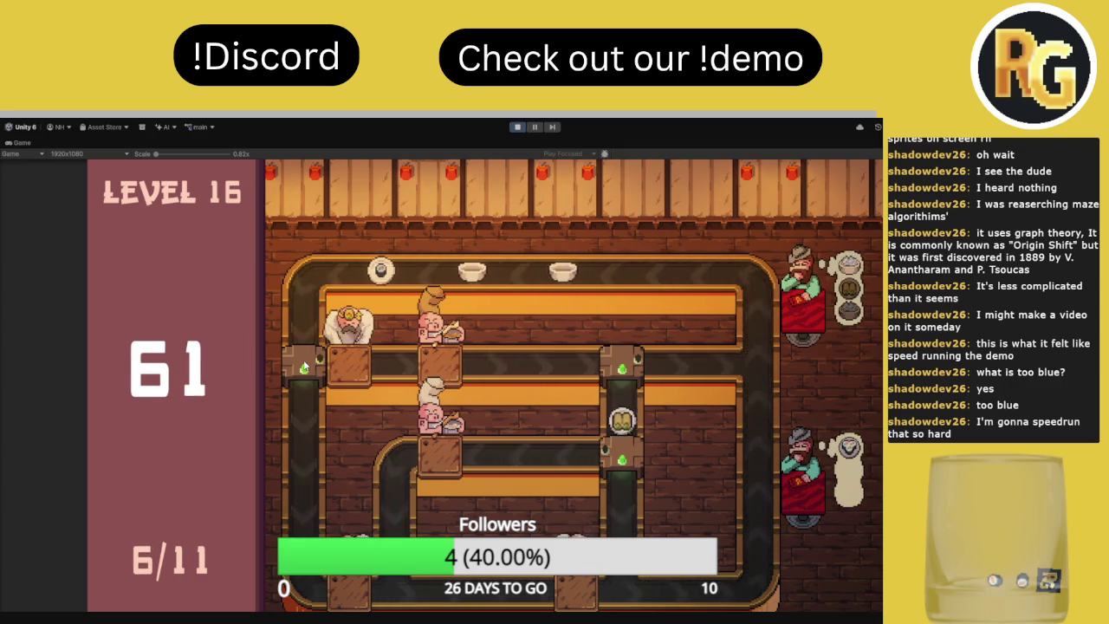
click(304, 364)
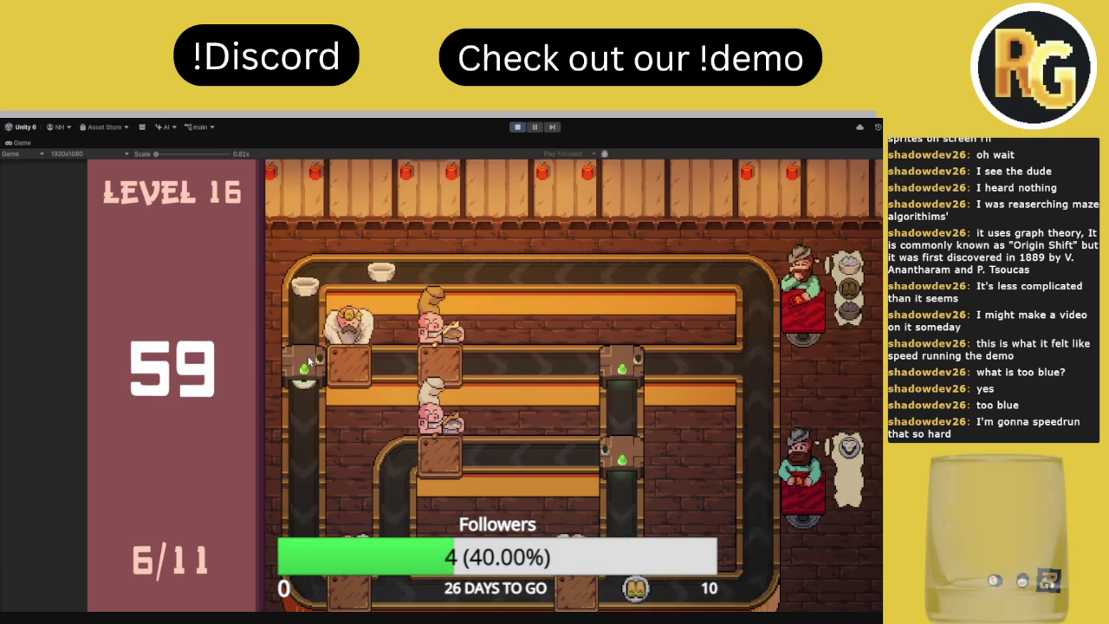
click(628, 451)
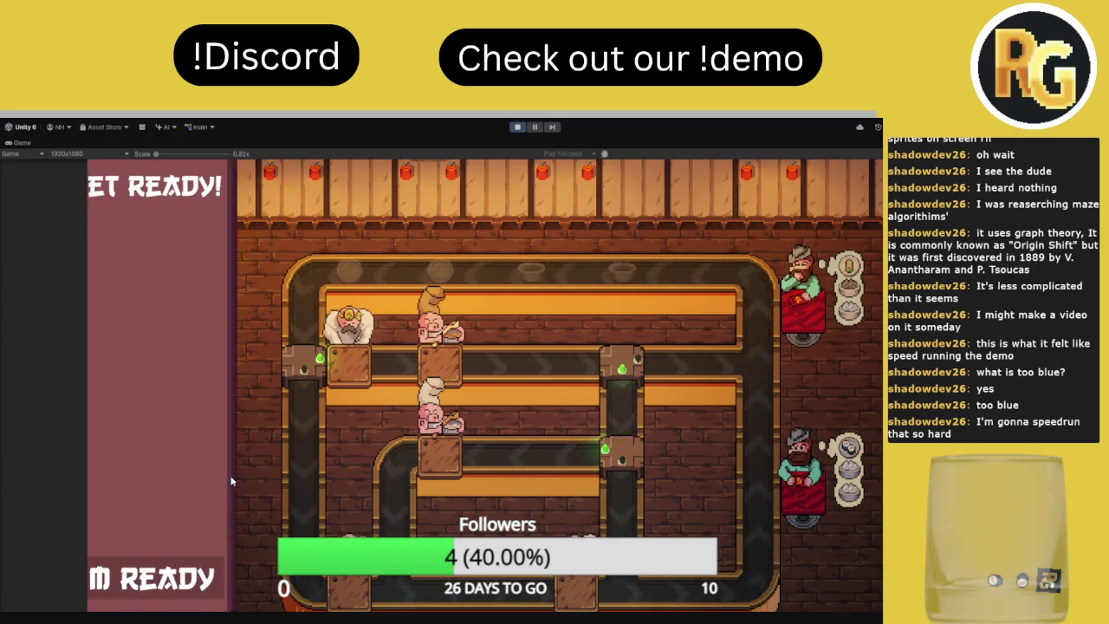
Start the Level 16 countdown and route bowls at the left and lower-right junctions
click(319, 374)
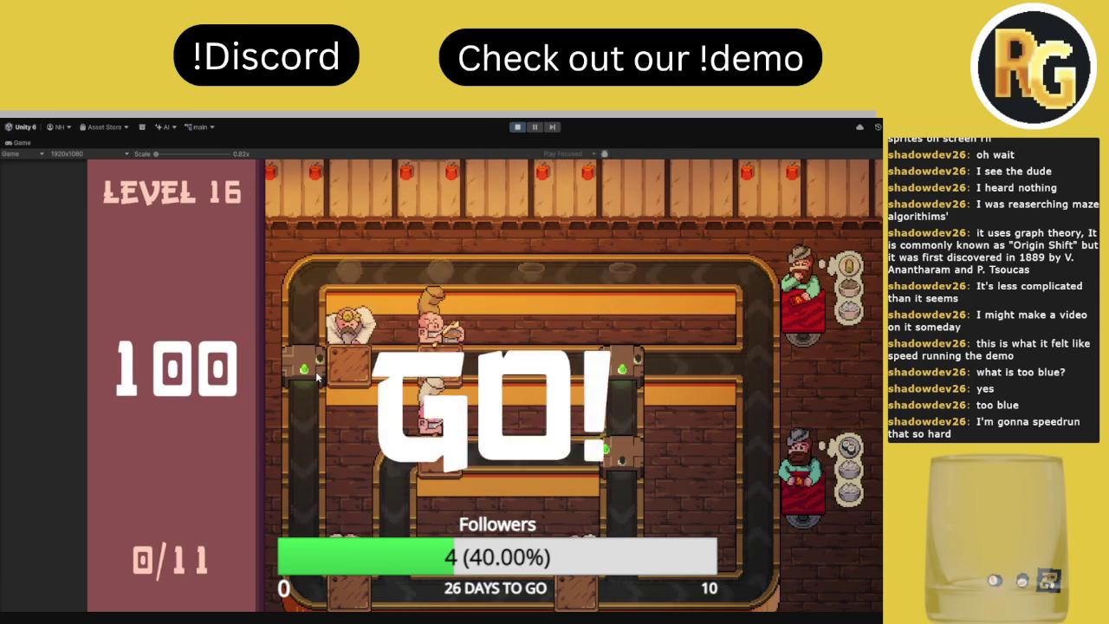
click(314, 369)
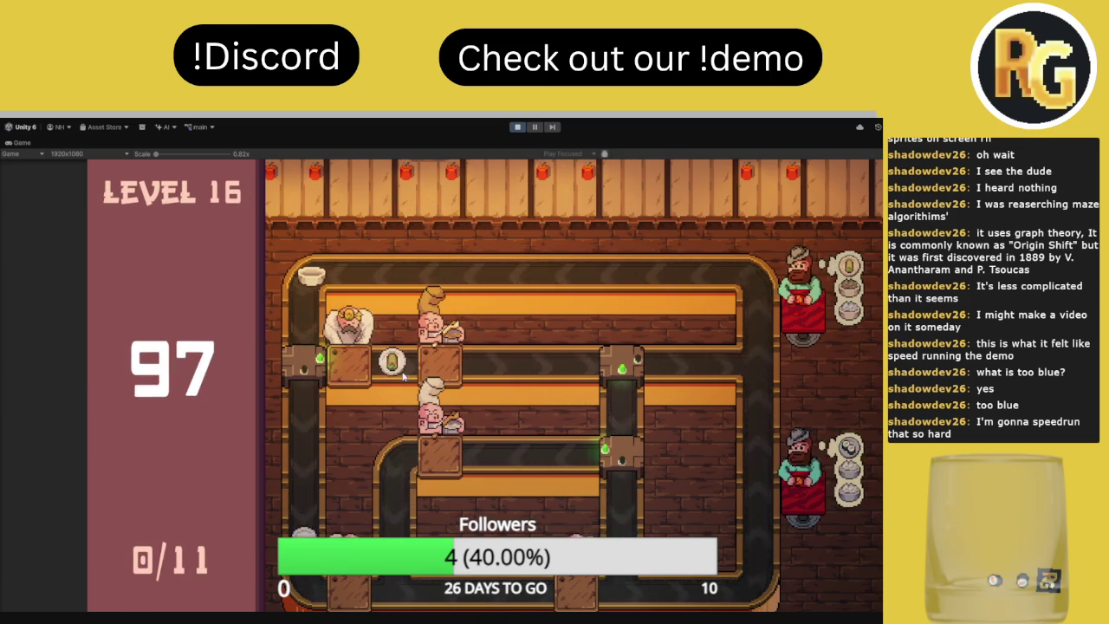
click(614, 444)
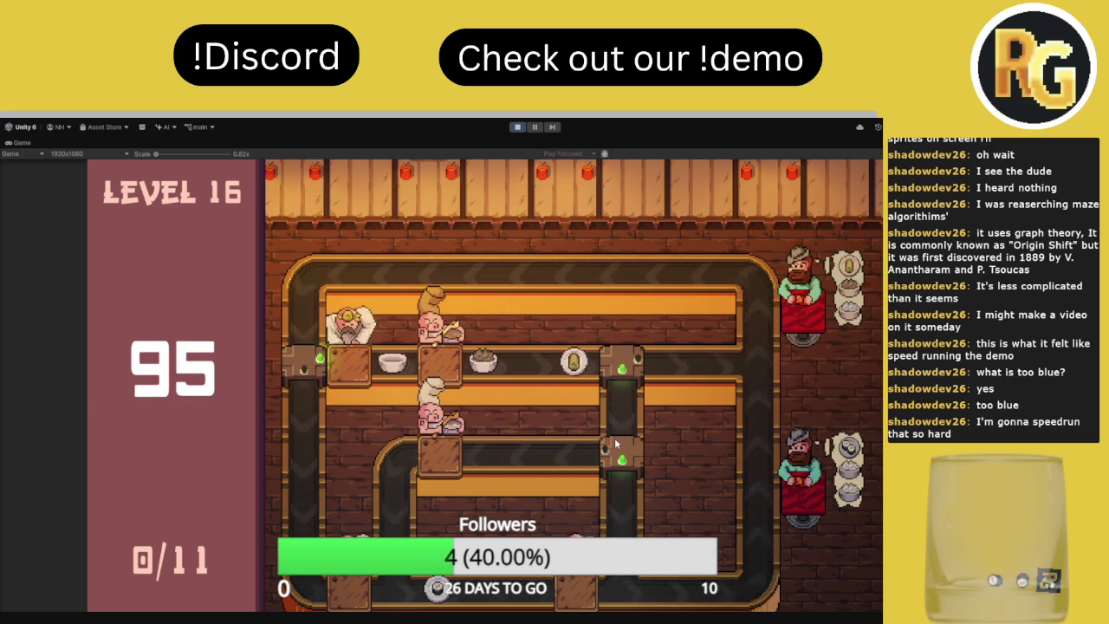
click(618, 451)
click(617, 444)
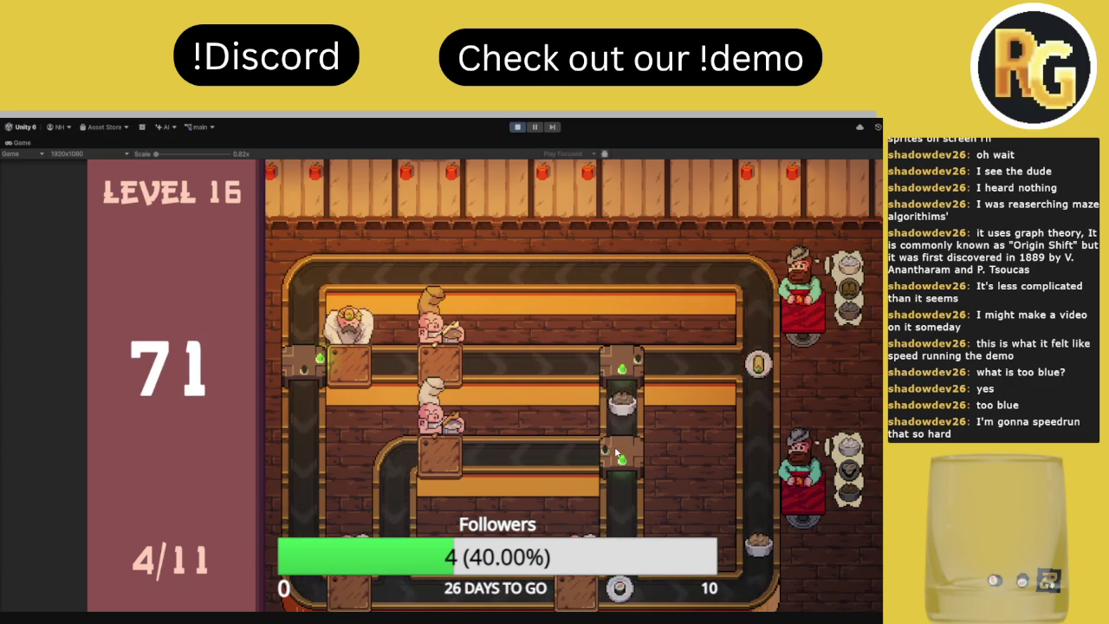
click(615, 448)
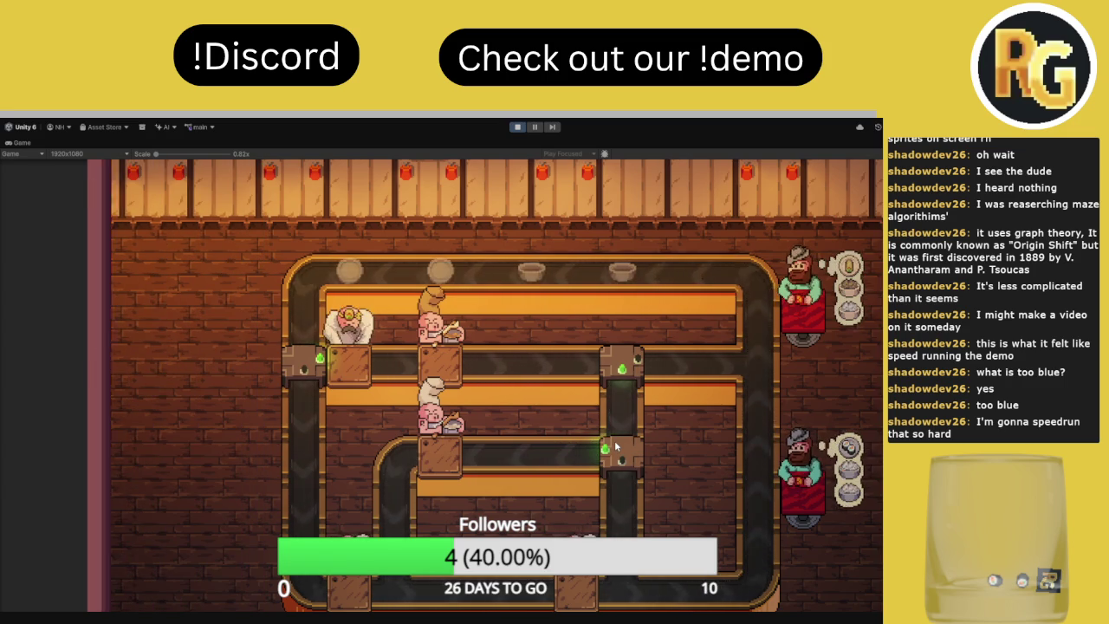
Begin Level 16 again and keep switching junctions until 6/11 orders are delivered
click(216, 578)
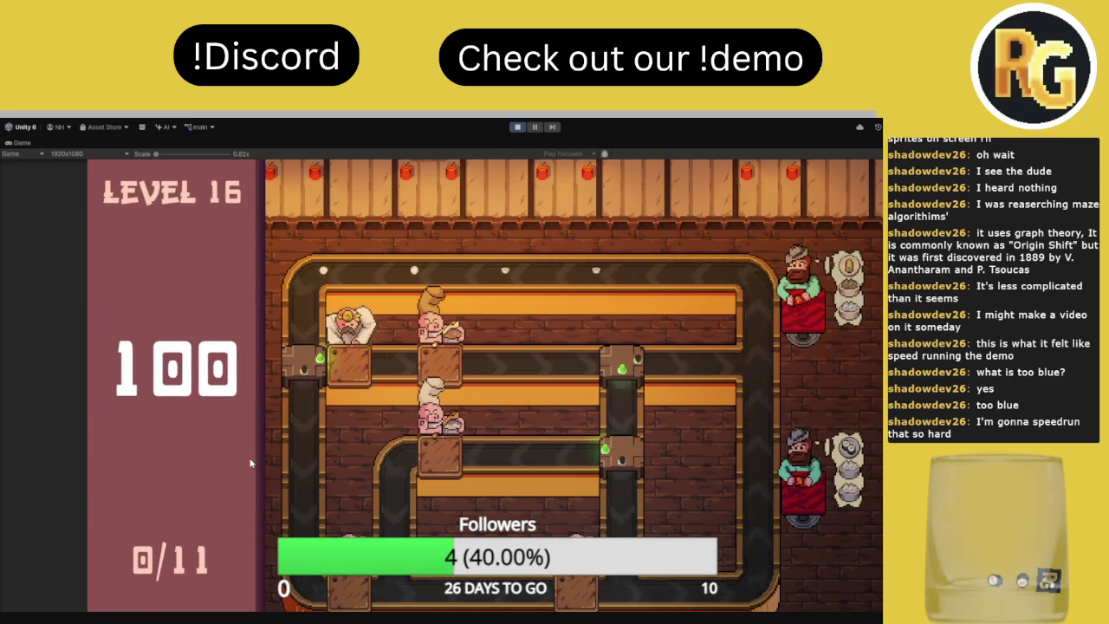
click(327, 370)
click(329, 368)
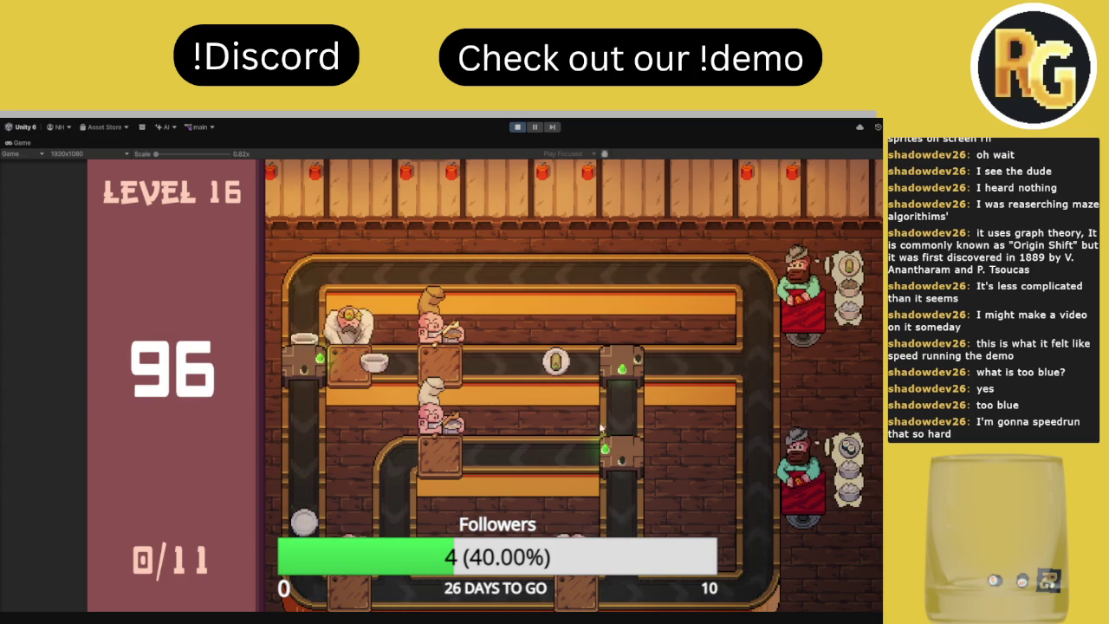
click(623, 458)
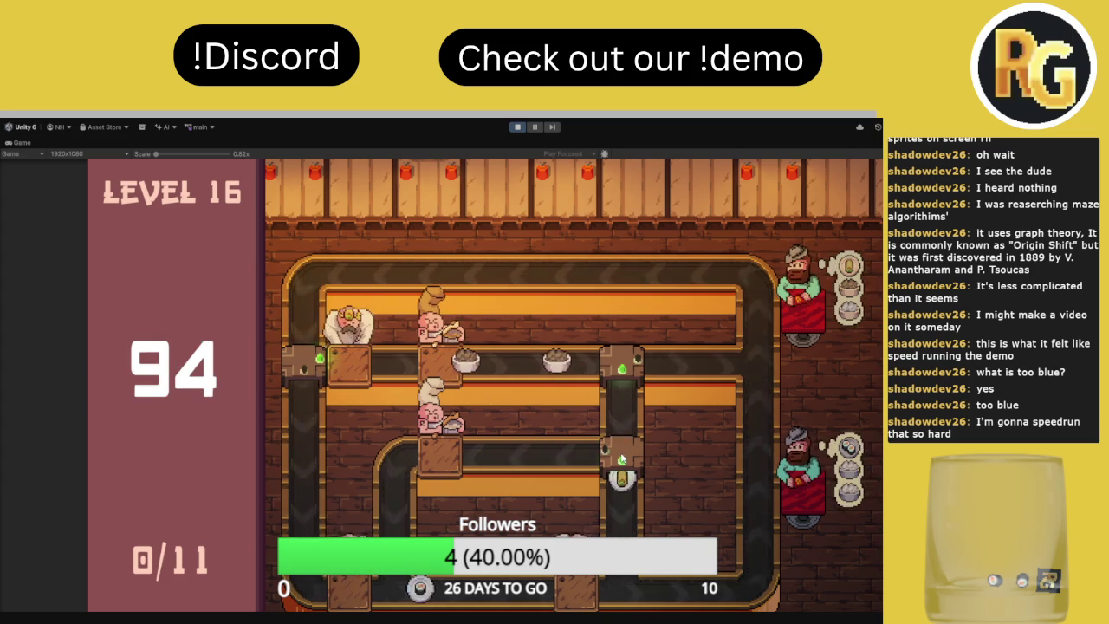
click(620, 455)
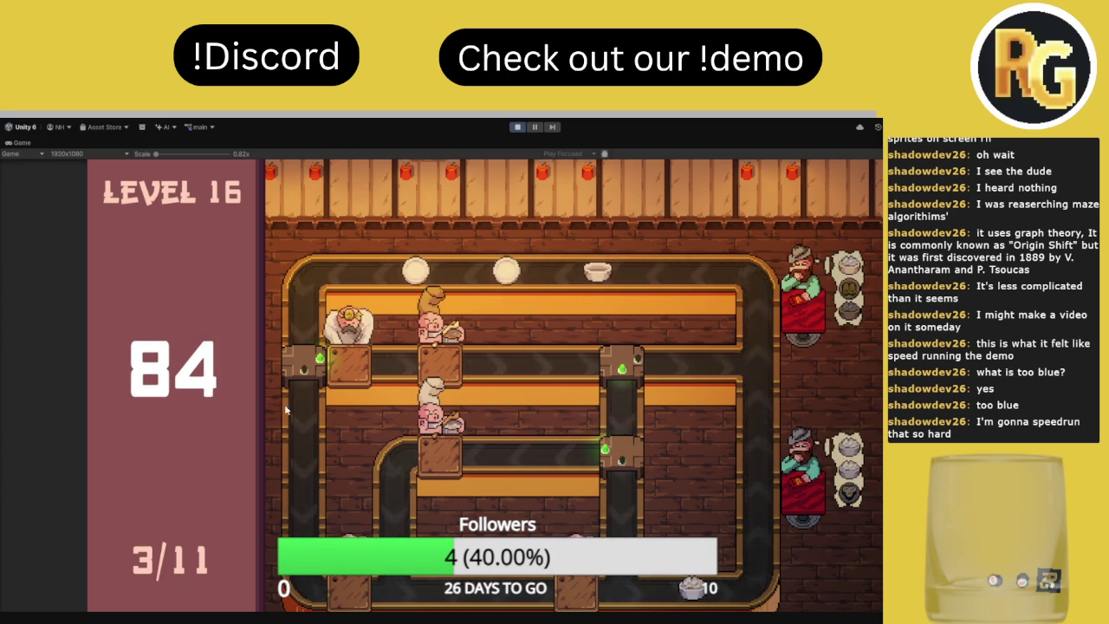
click(306, 370)
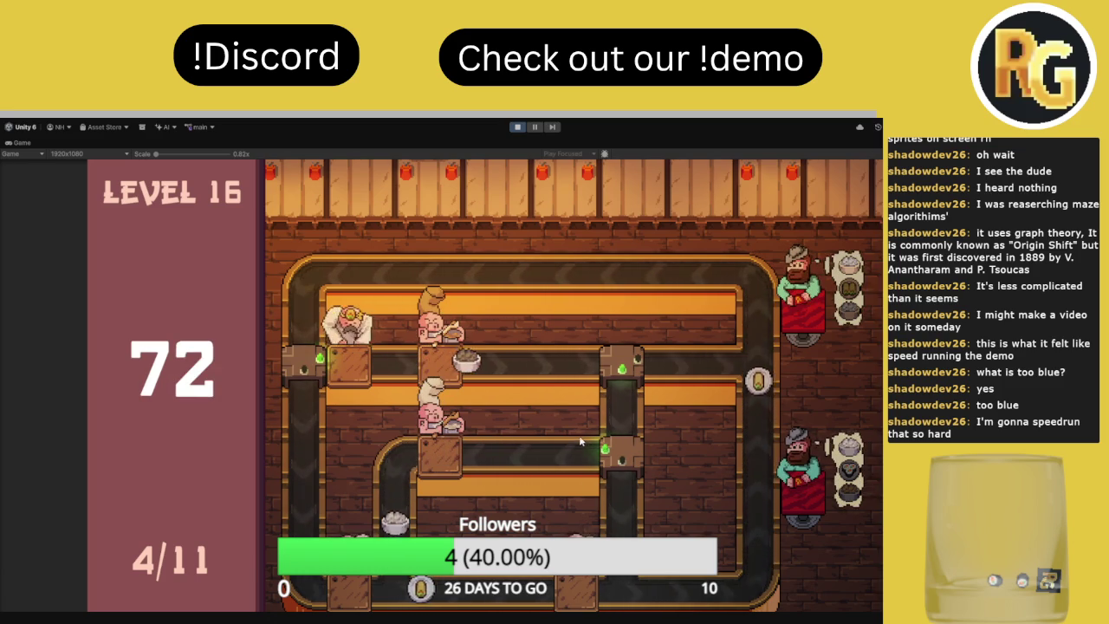
click(304, 358)
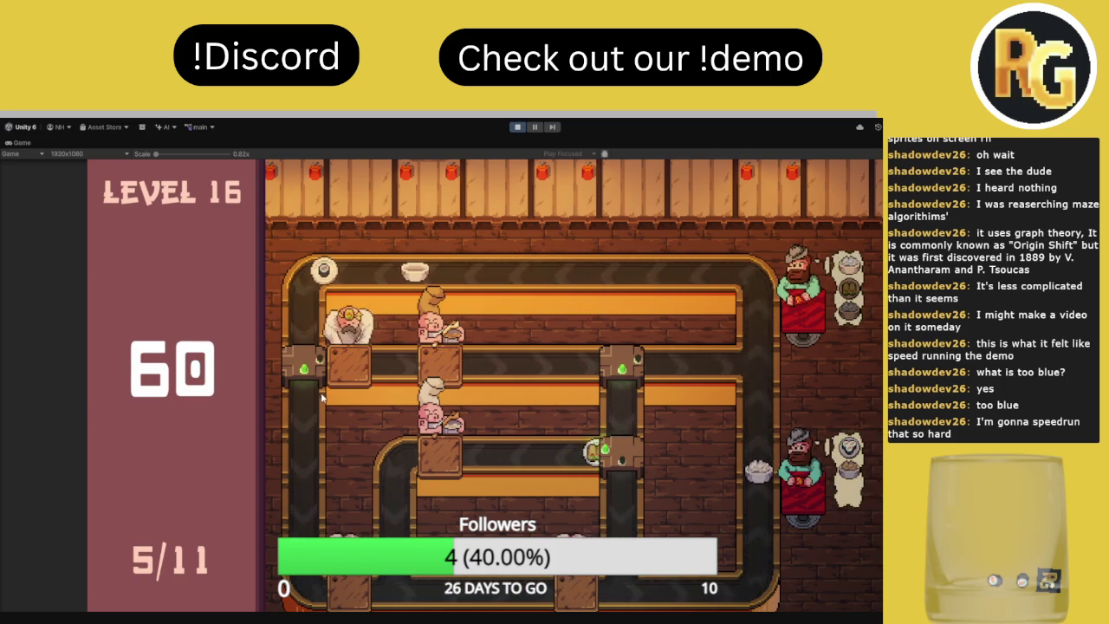
click(304, 360)
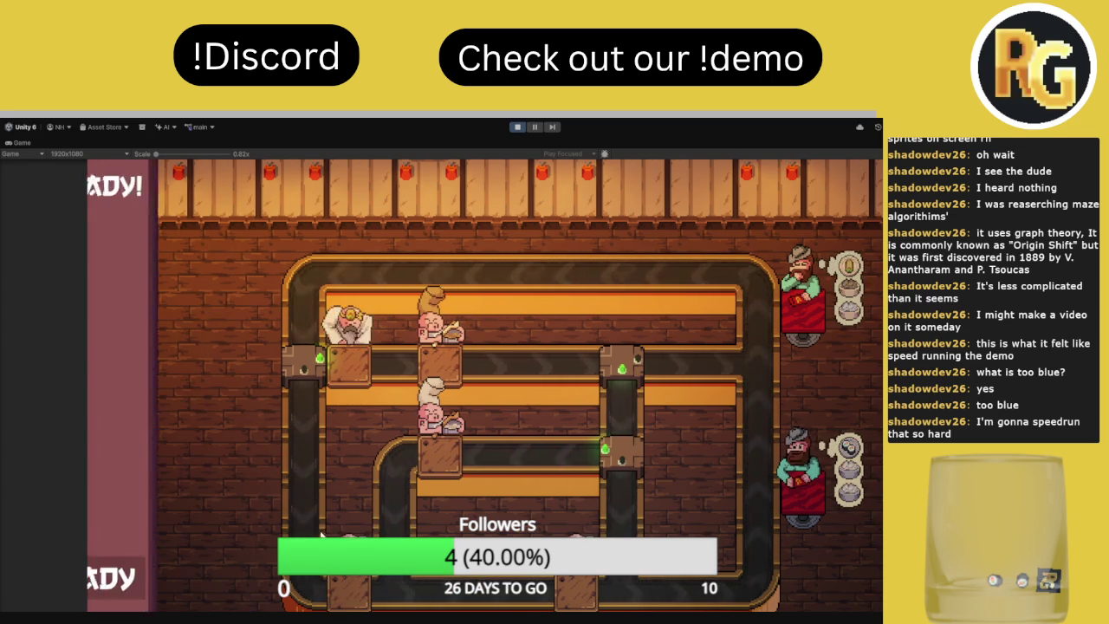
Start the restarted Level 16 and route plates at the left and right junctions, then restart with R
click(227, 576)
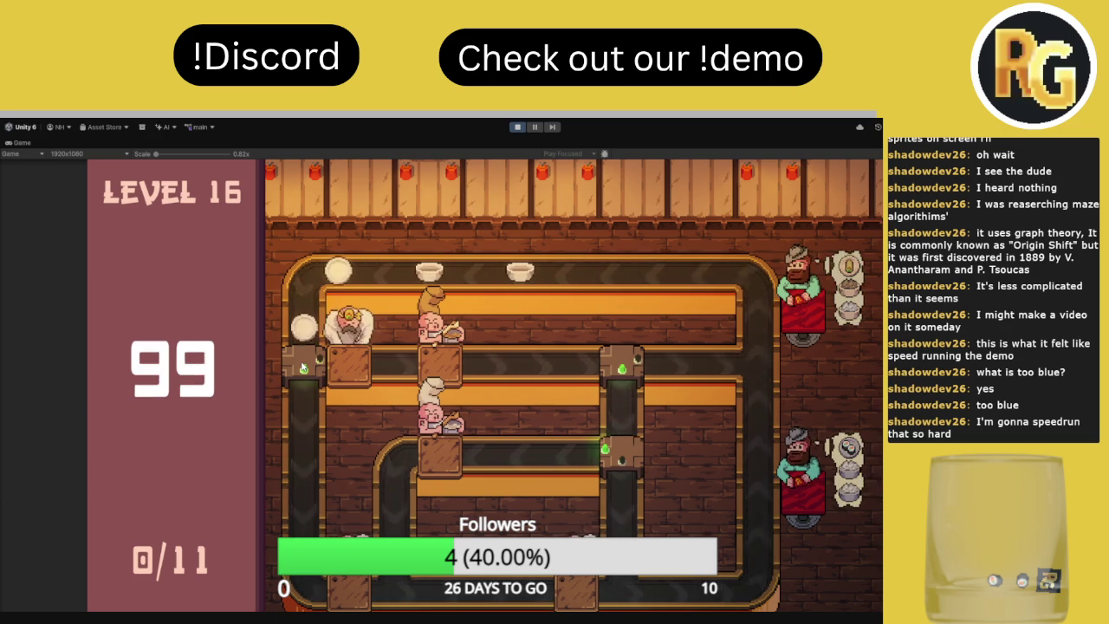
click(303, 362)
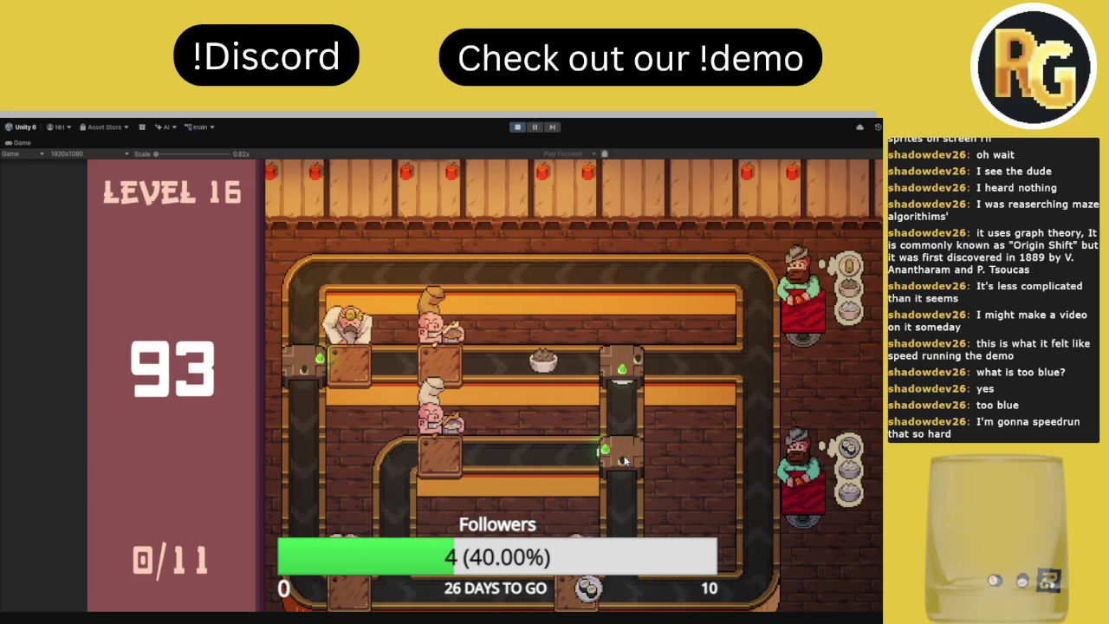
click(621, 460)
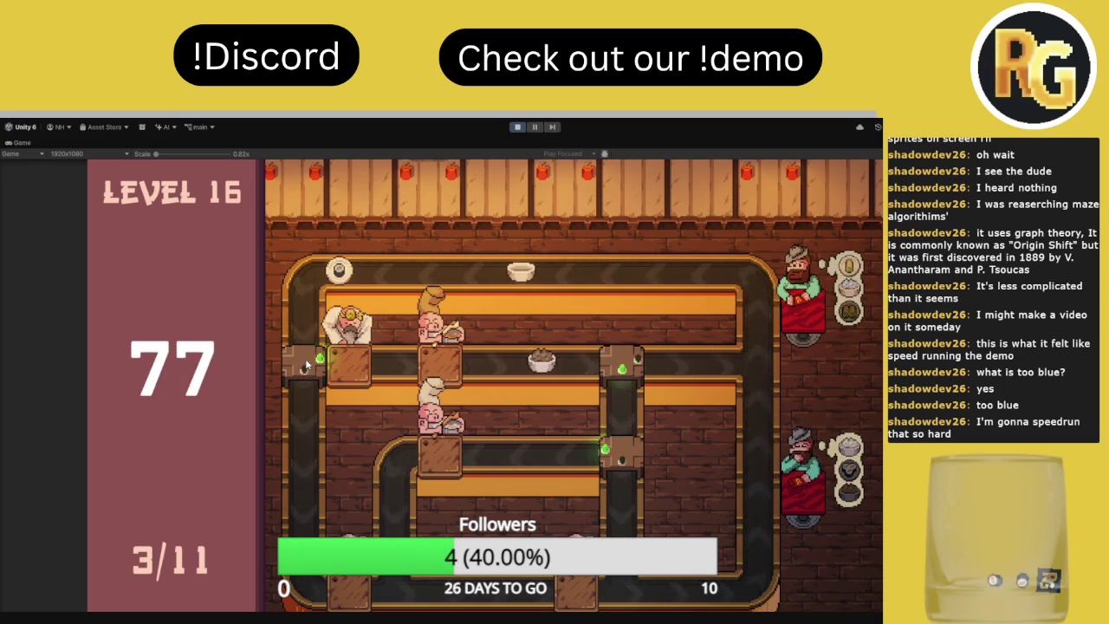
key(r)
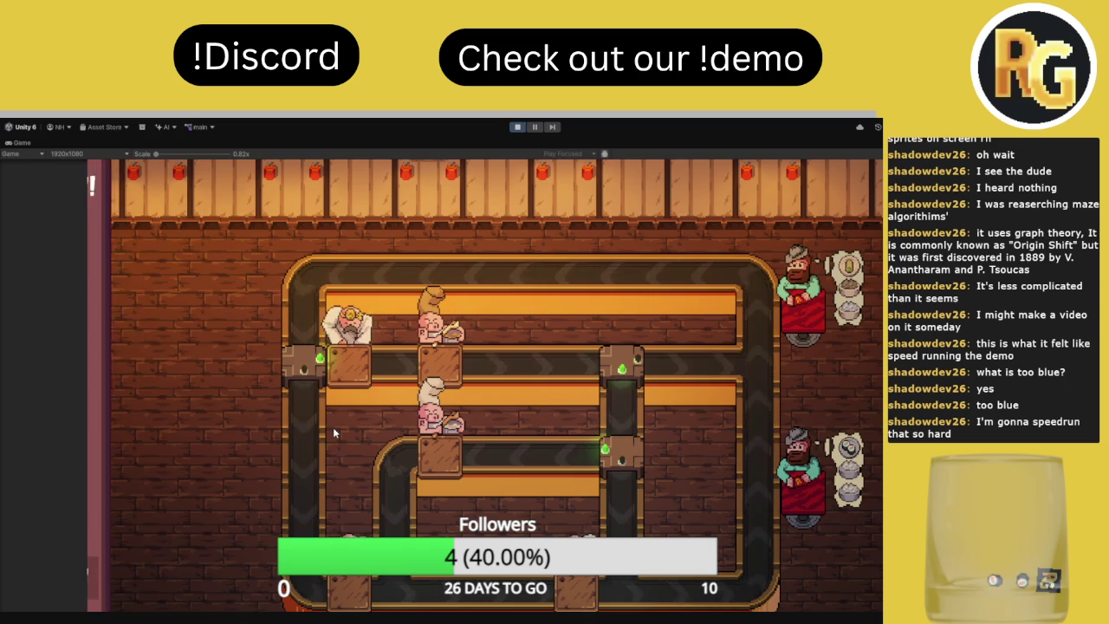
Start Level 16 and switch the left and lower-right junctions until Level Complete with 20 seconds left
click(171, 578)
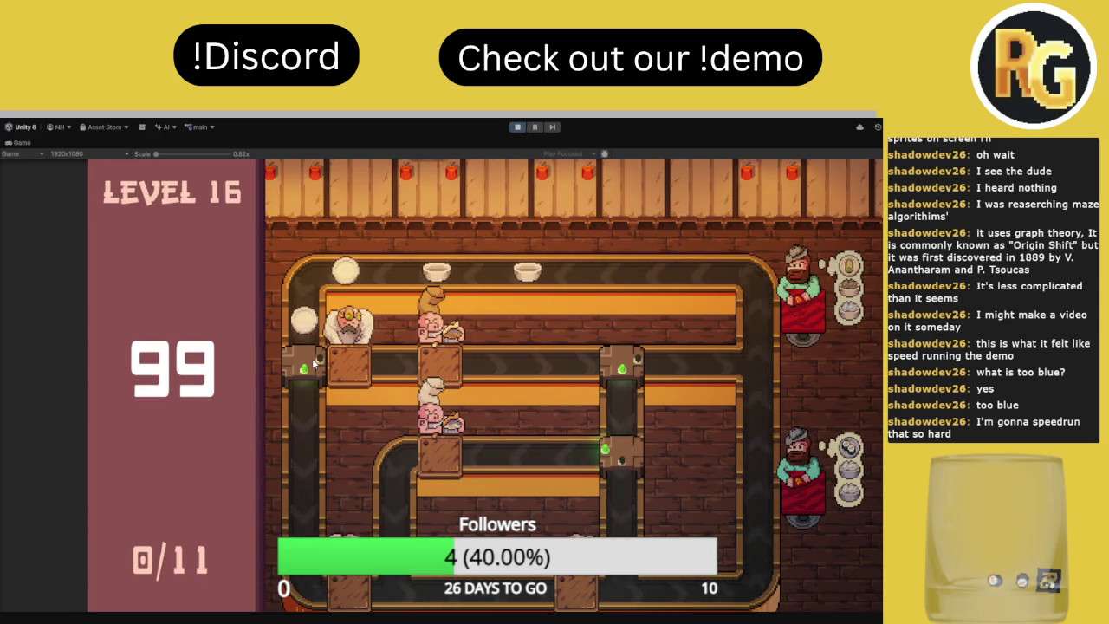
click(307, 360)
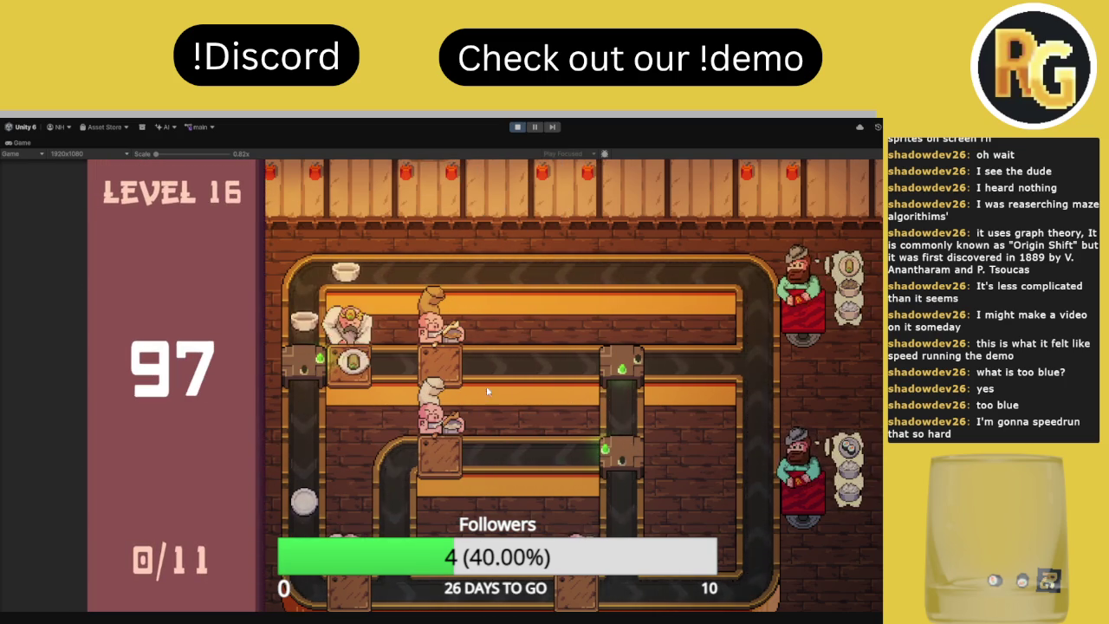
click(617, 449)
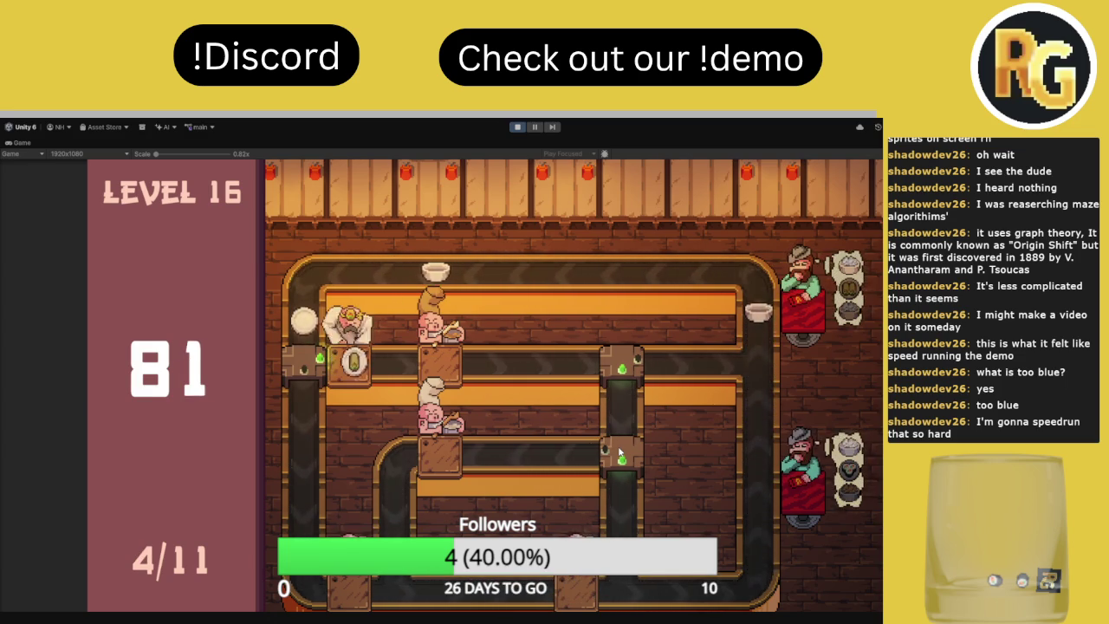
click(619, 450)
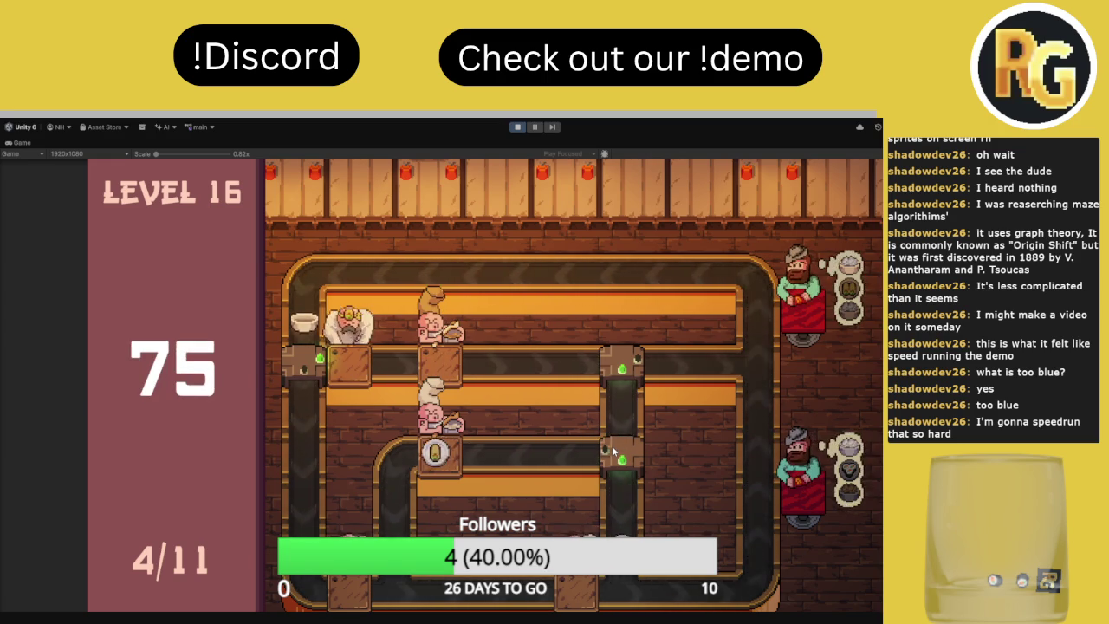
click(612, 445)
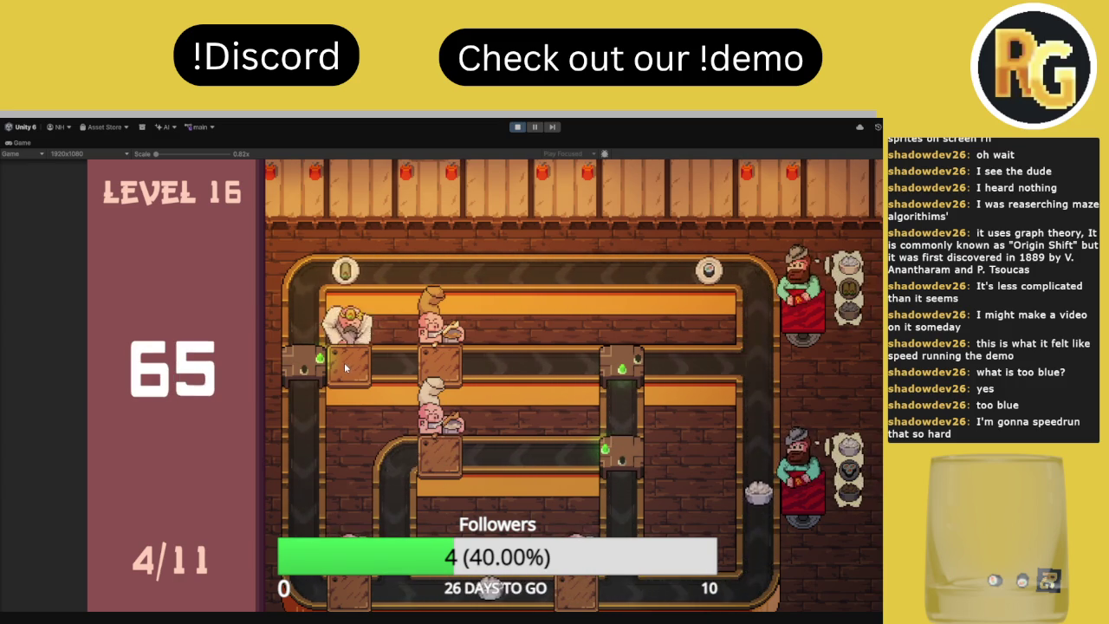
click(309, 370)
click(618, 460)
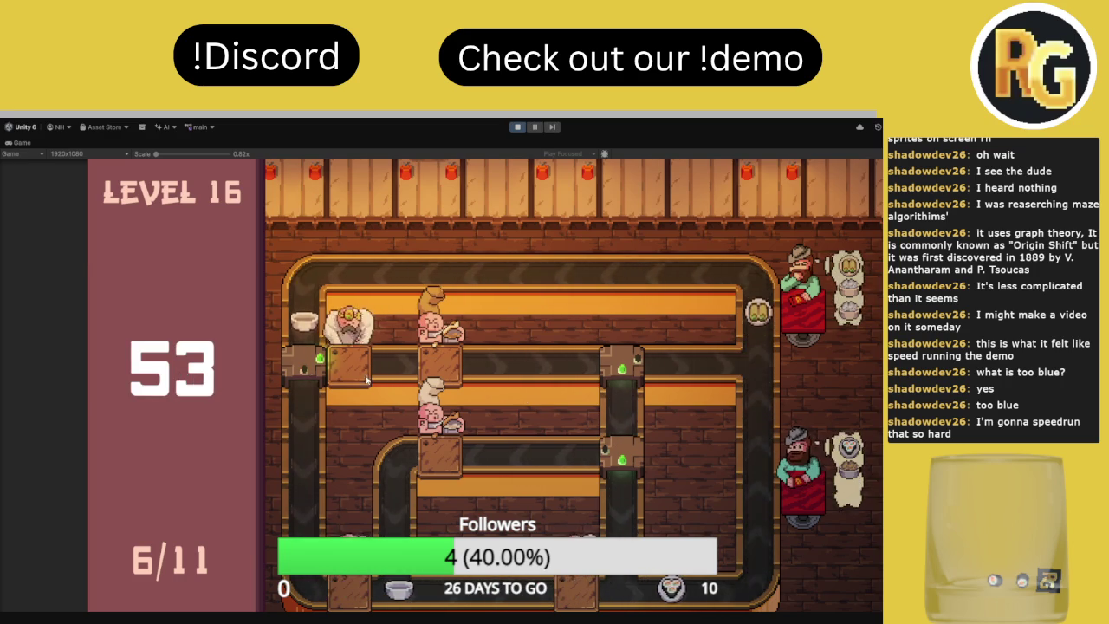
click(626, 459)
click(622, 449)
click(623, 451)
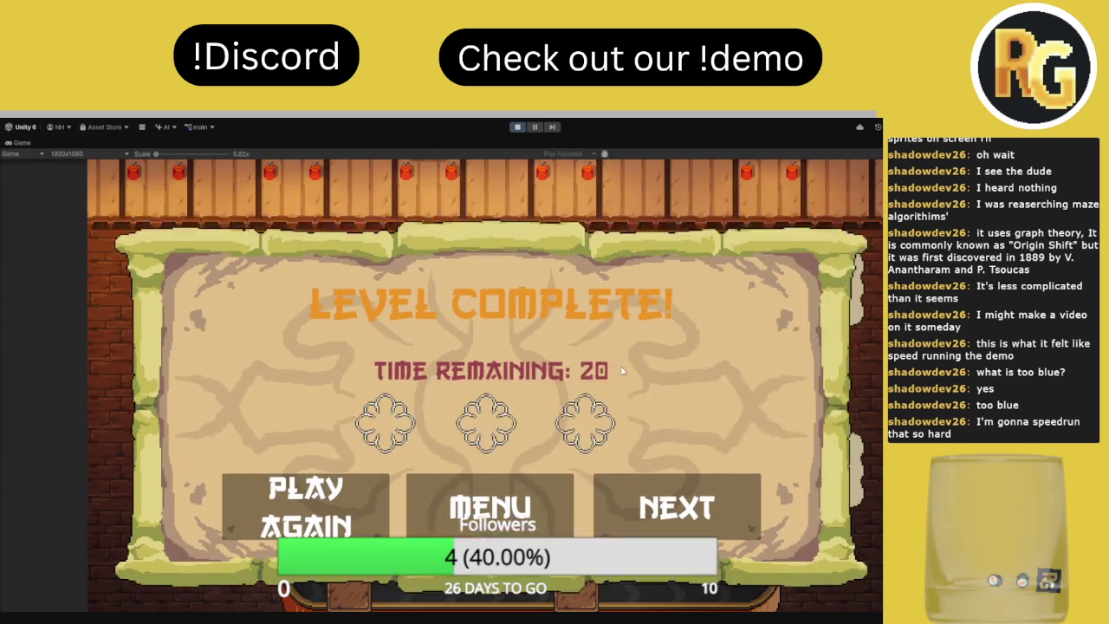
Stop the playtest, restore the editor layout, and select Main Canvas and the Regular15 scene asset
click(516, 127)
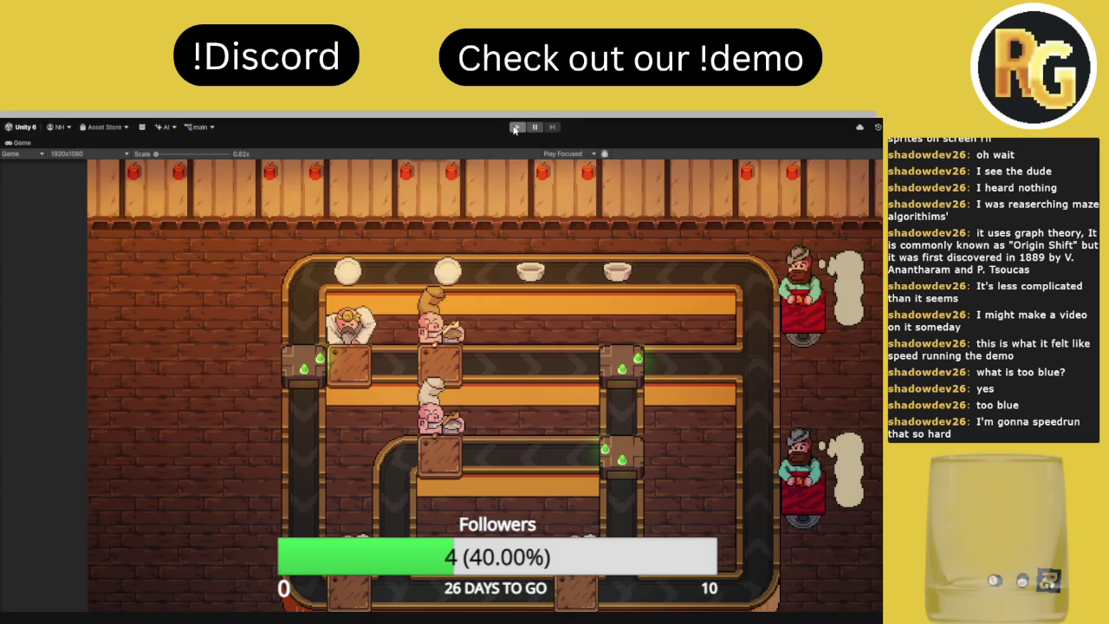
double_click(26, 145)
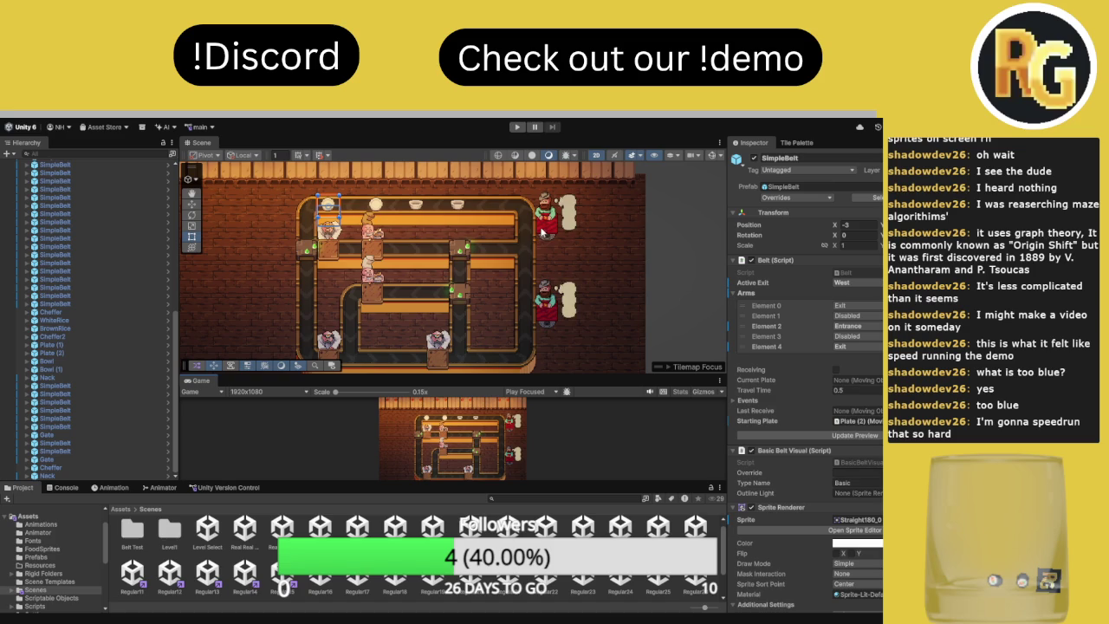
scroll(130, 252, up, 10)
click(89, 222)
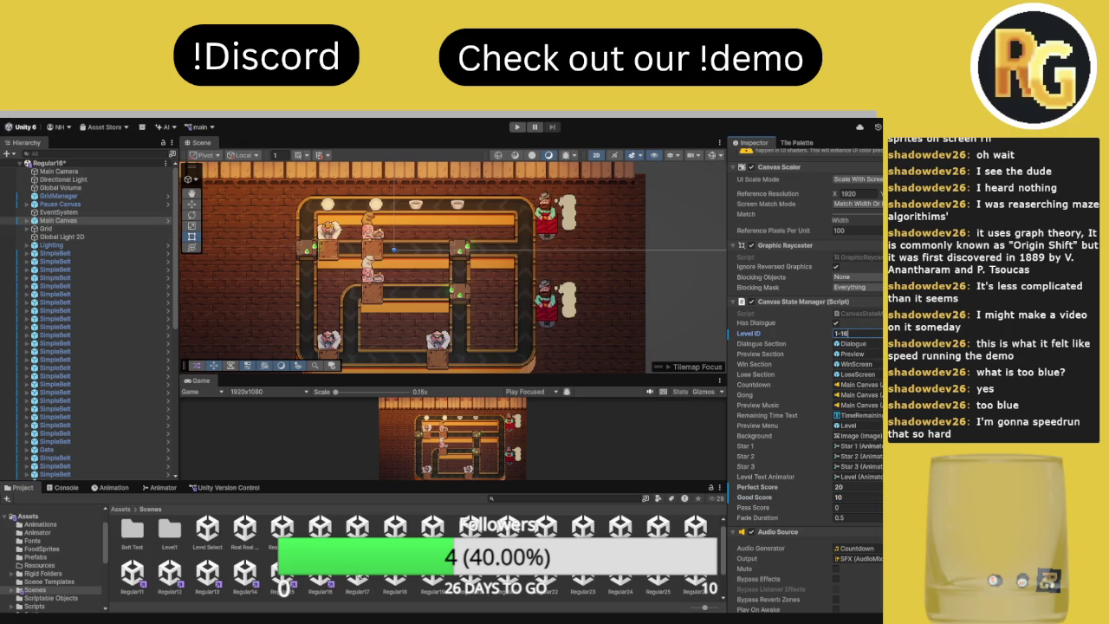
click(296, 578)
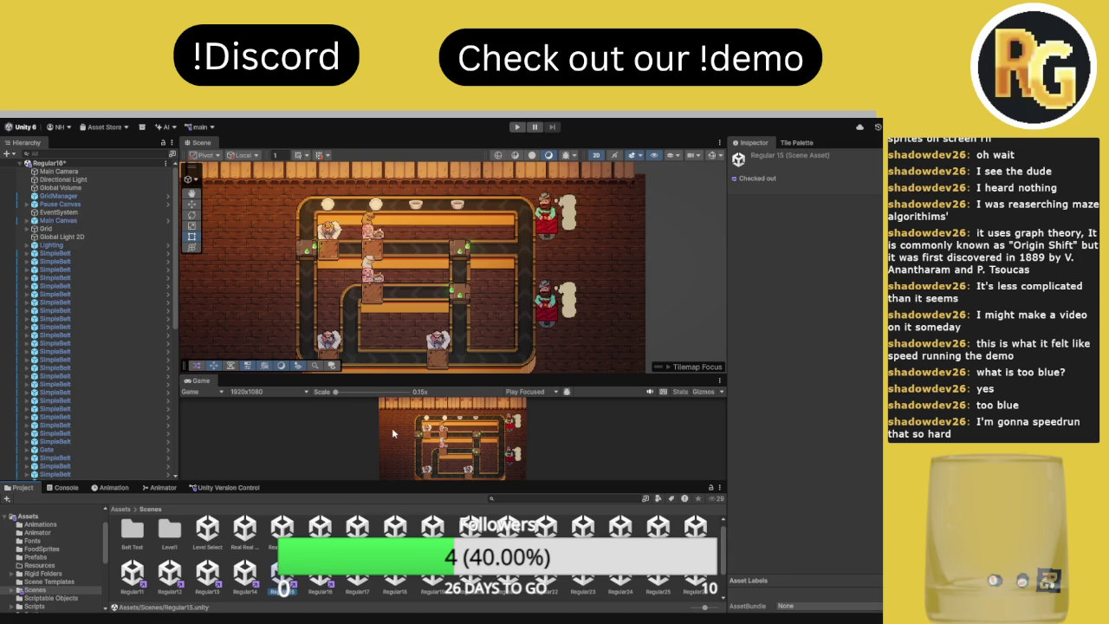
Open the Regular15 scene and inspect the Level Text object under Preview
click(82, 221)
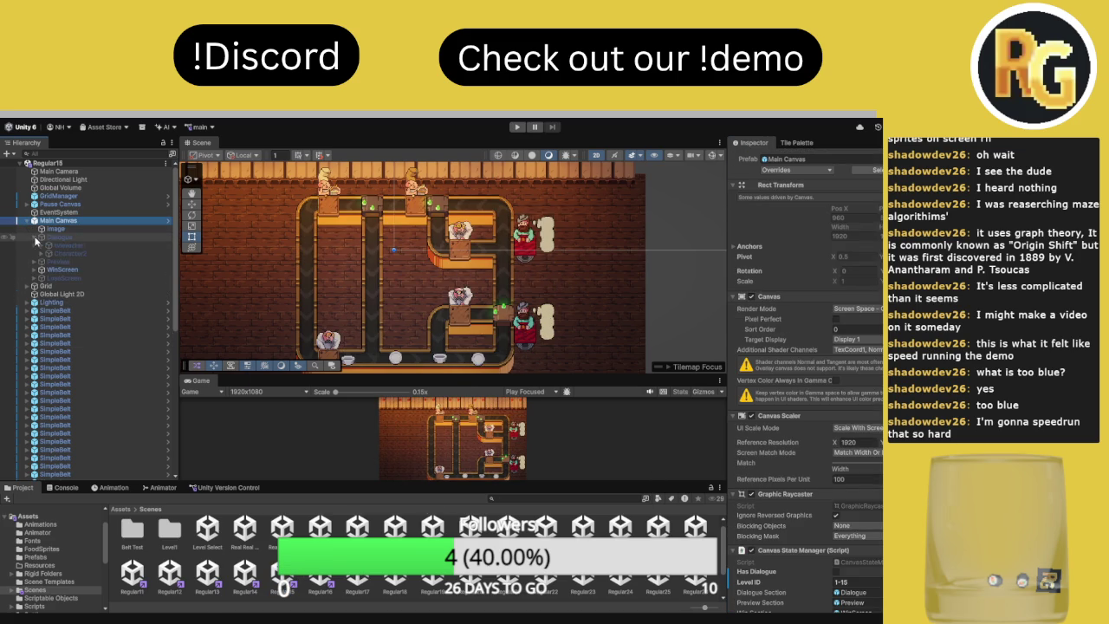
click(35, 261)
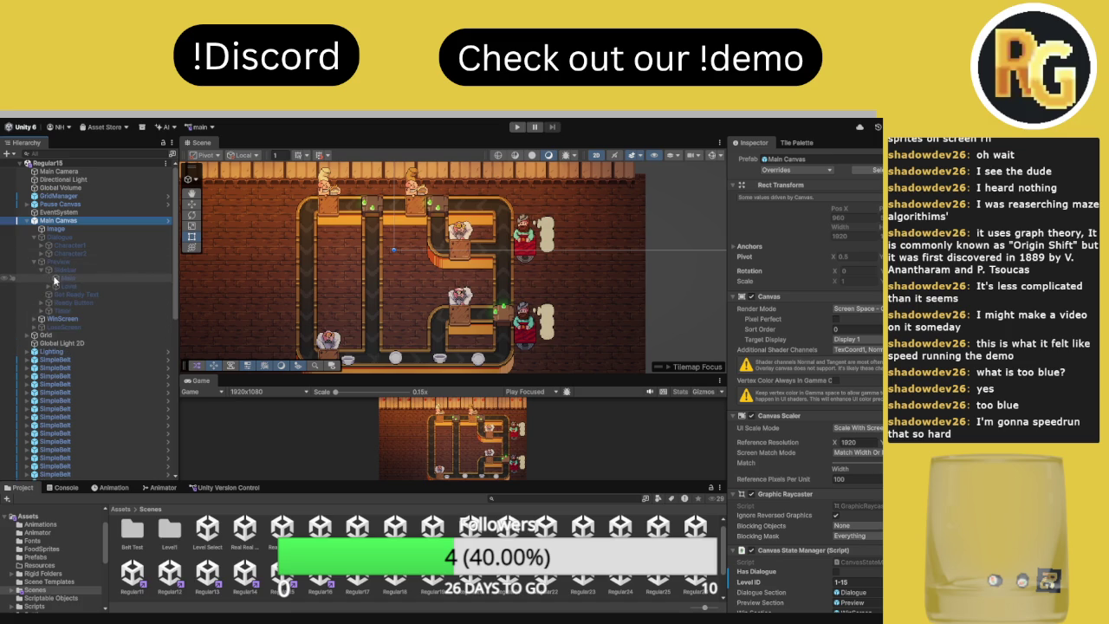
click(52, 287)
click(74, 296)
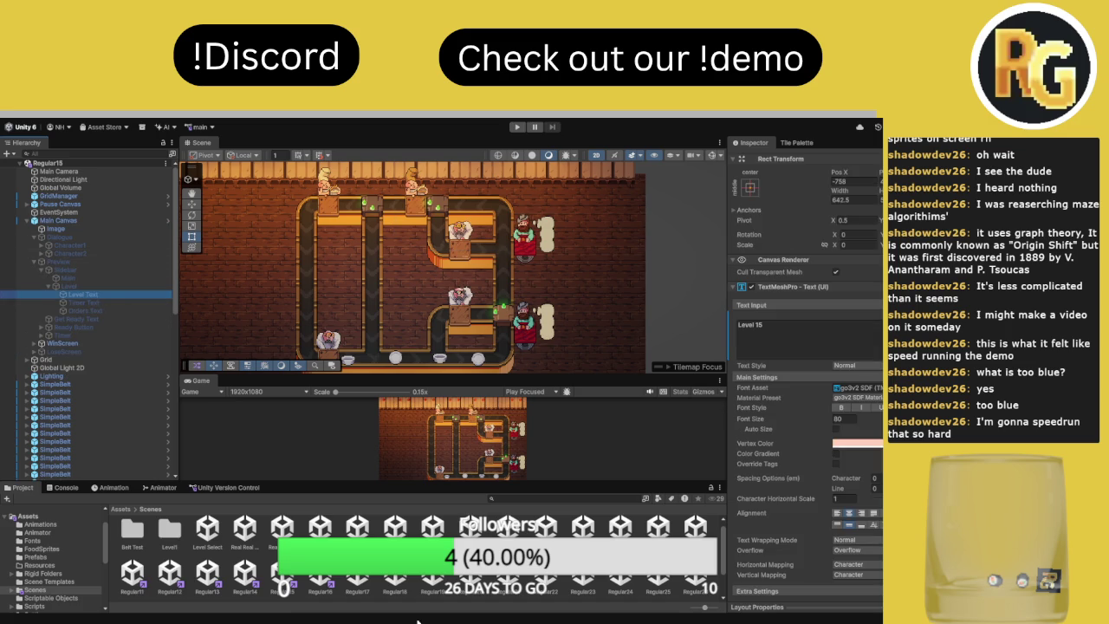
Open the Regular17 scene and inspect Character1 and its NameText settings
double_click(373, 579)
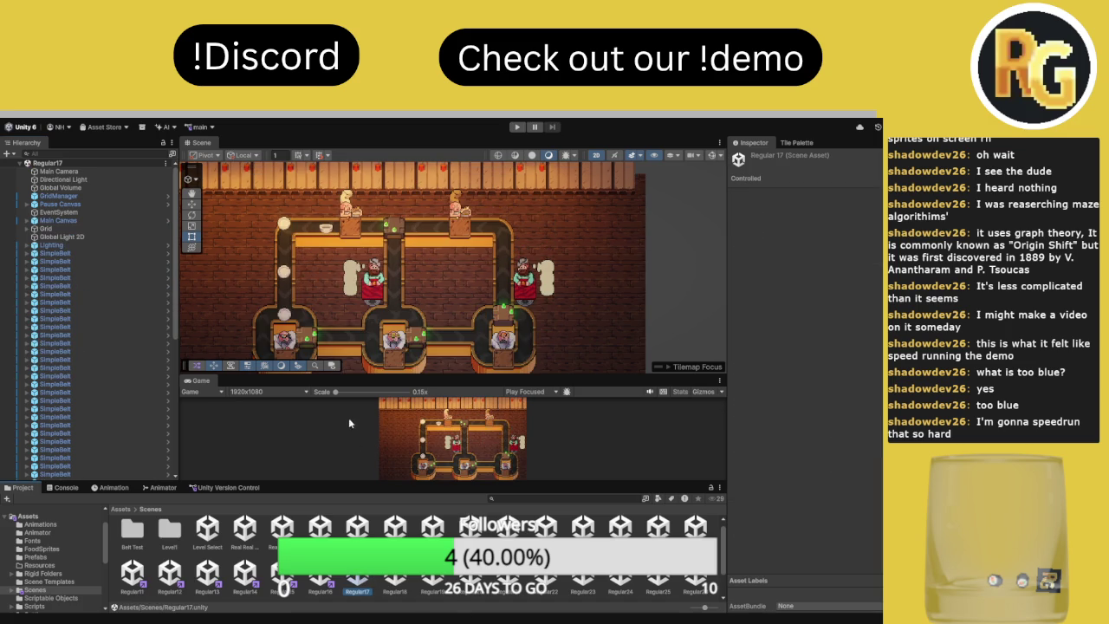
click(27, 220)
click(41, 246)
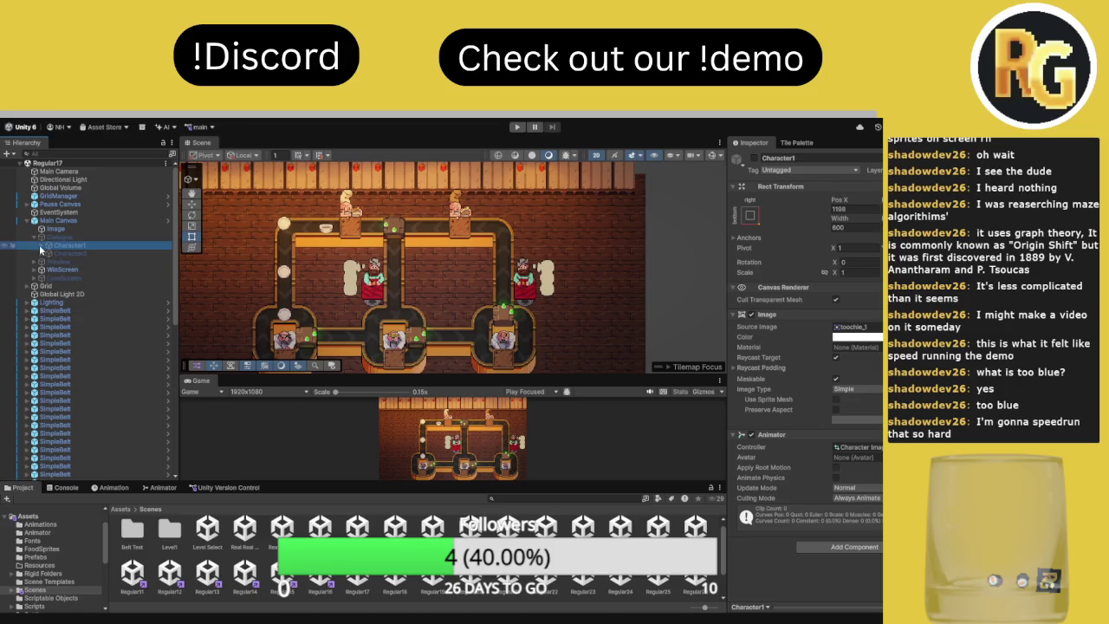
click(71, 264)
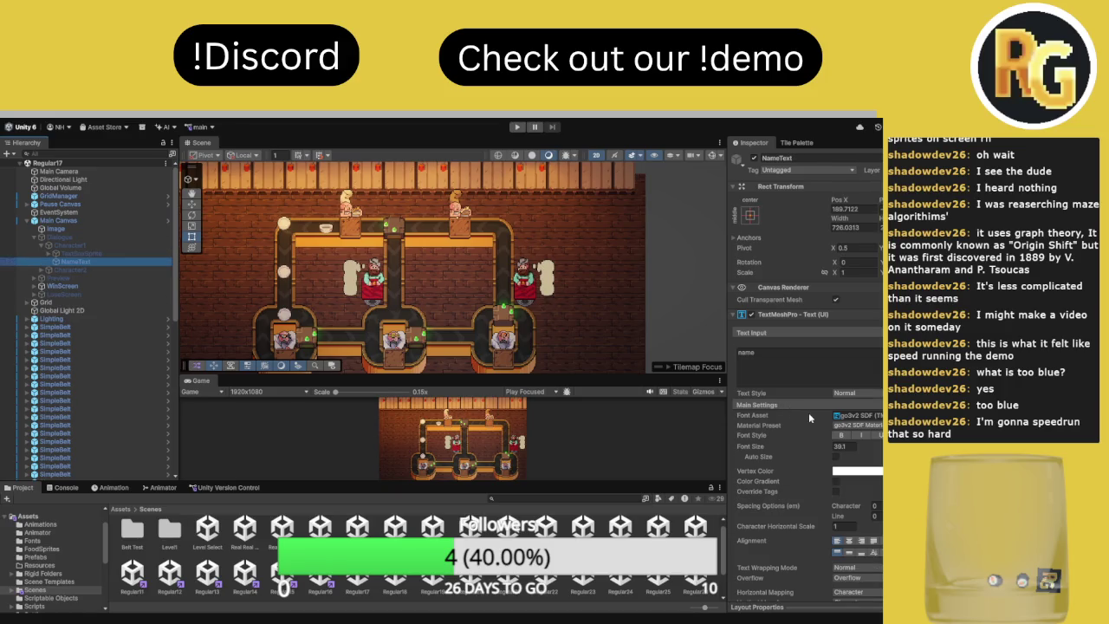
click(99, 254)
click(99, 247)
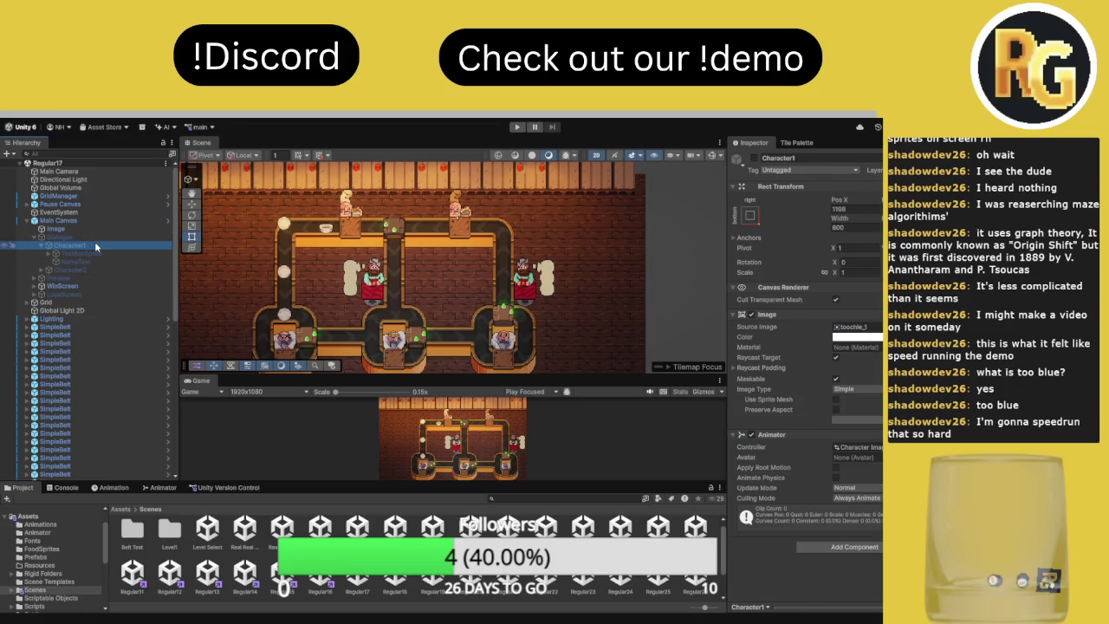
Check the Dialogue object, set Main Canvas's Level ID to 1-17, and maximize the Game view
key(Up)
scroll(806, 390, down, 10)
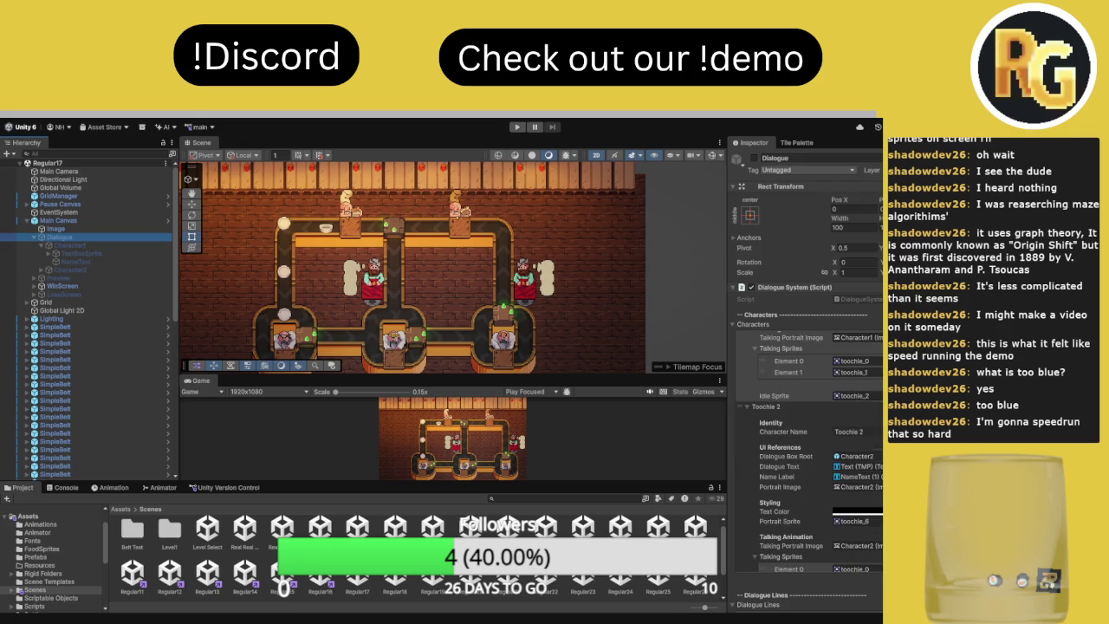
scroll(806, 390, down, 1)
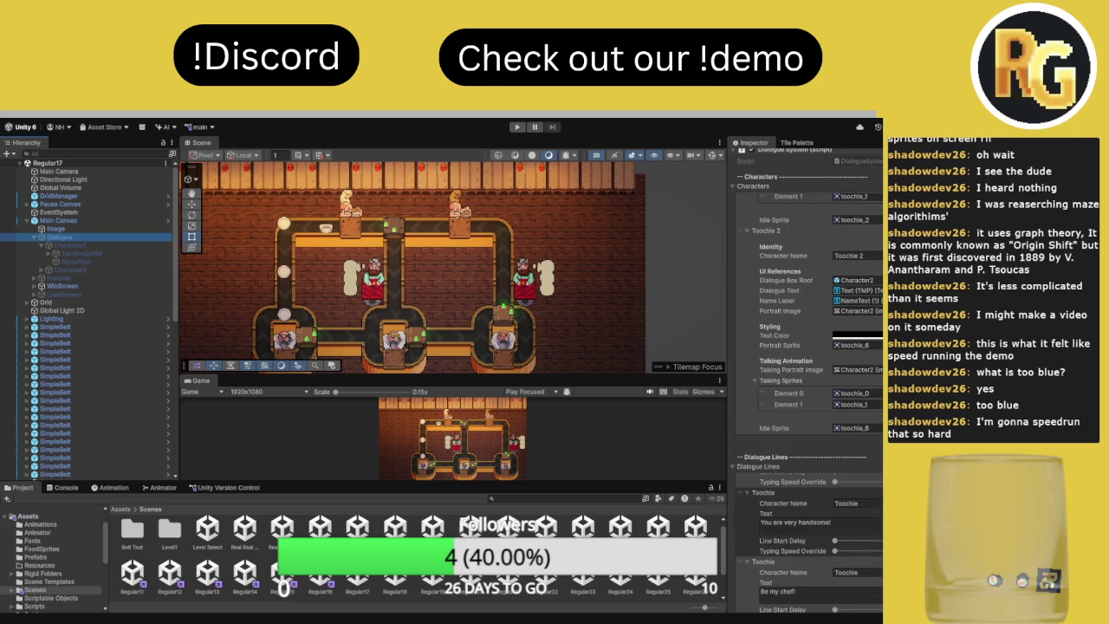
click(108, 221)
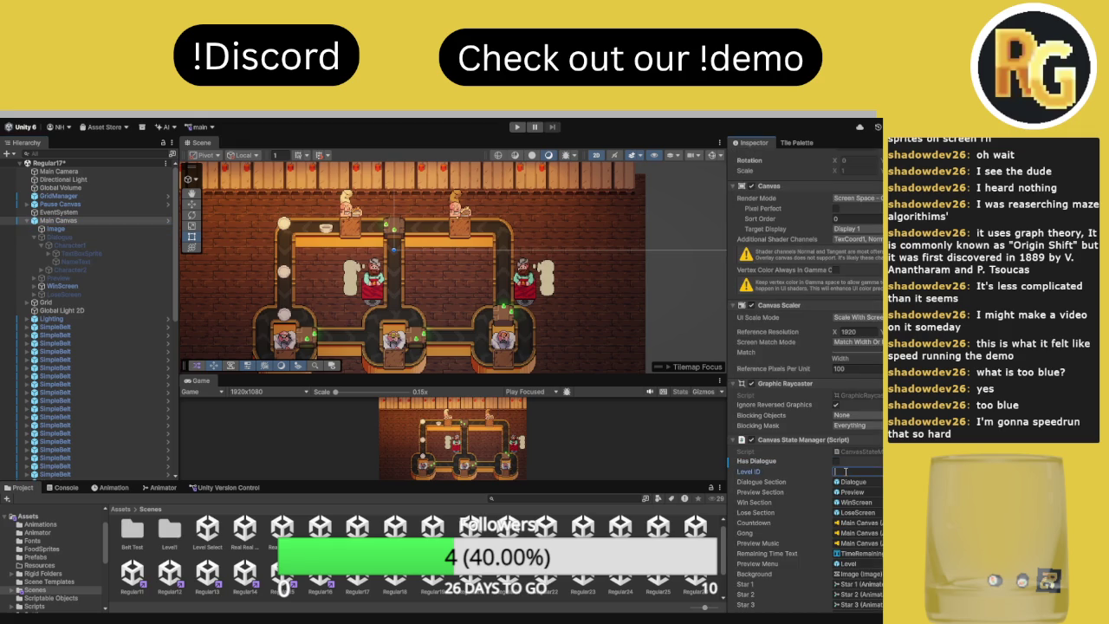
scroll(806, 433, down, 3)
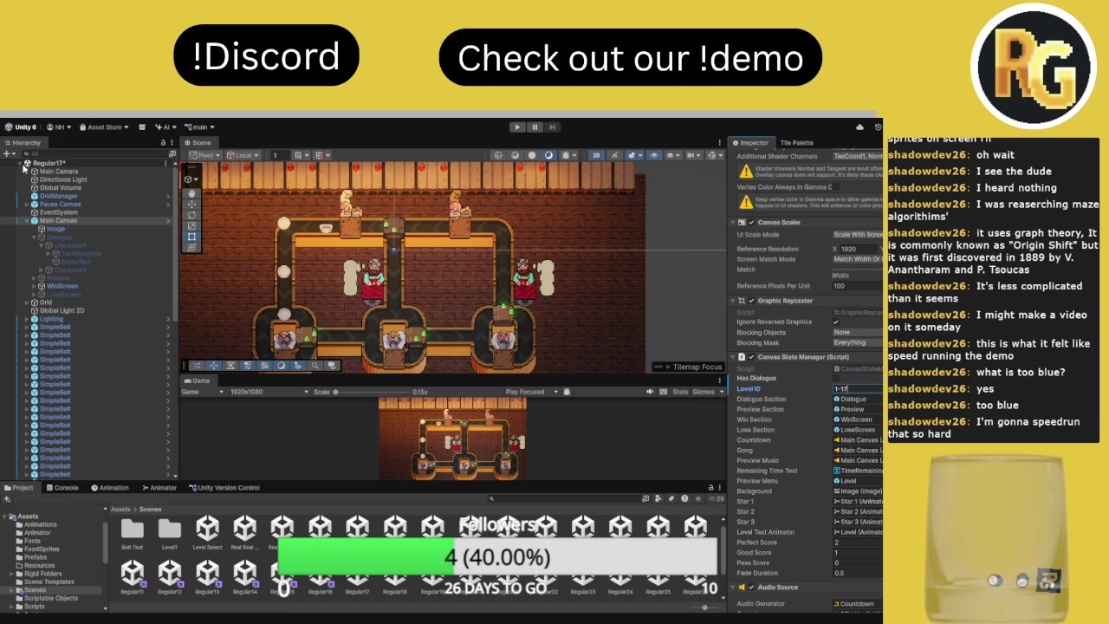
key(shift+space)
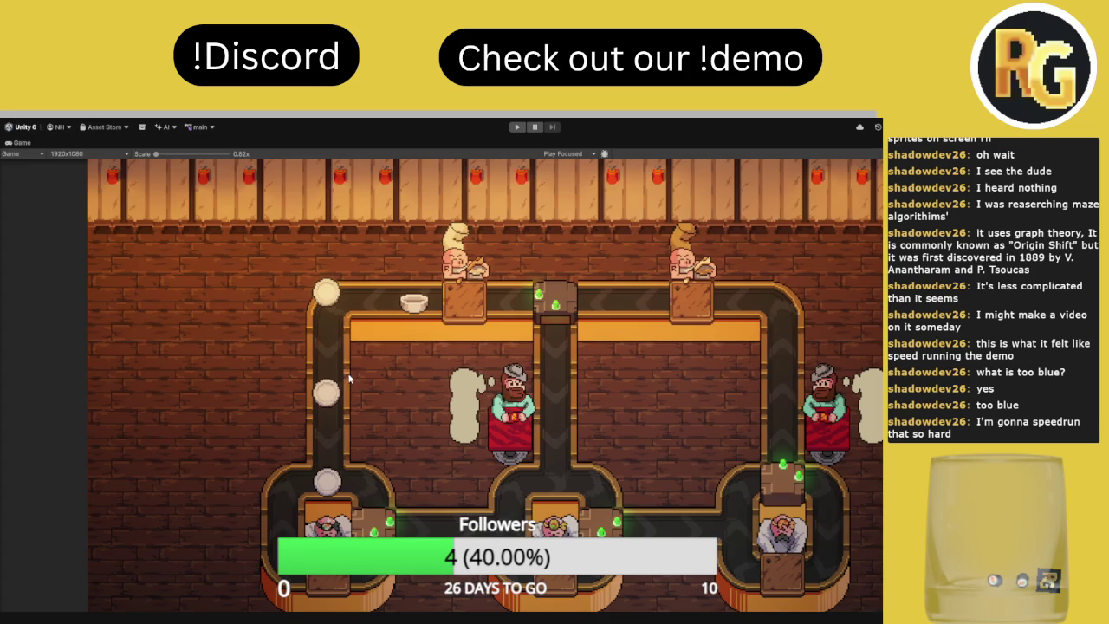
Play Level 17, routing plates at the bottom-right, bottom-middle and top-middle junctions to reach 4/11
click(517, 127)
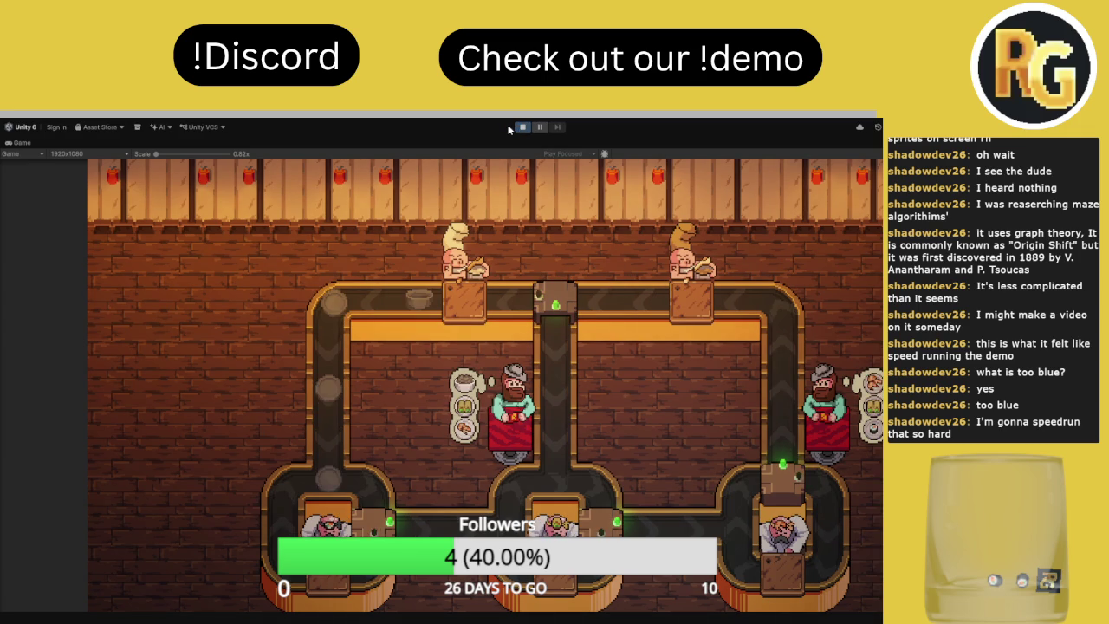
click(210, 585)
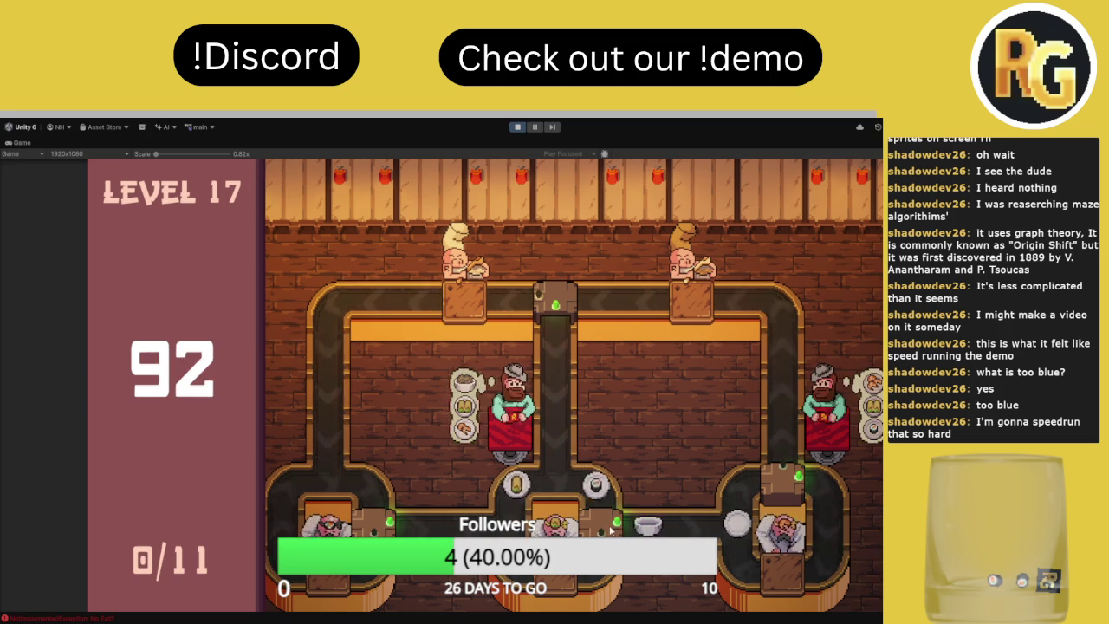
click(791, 488)
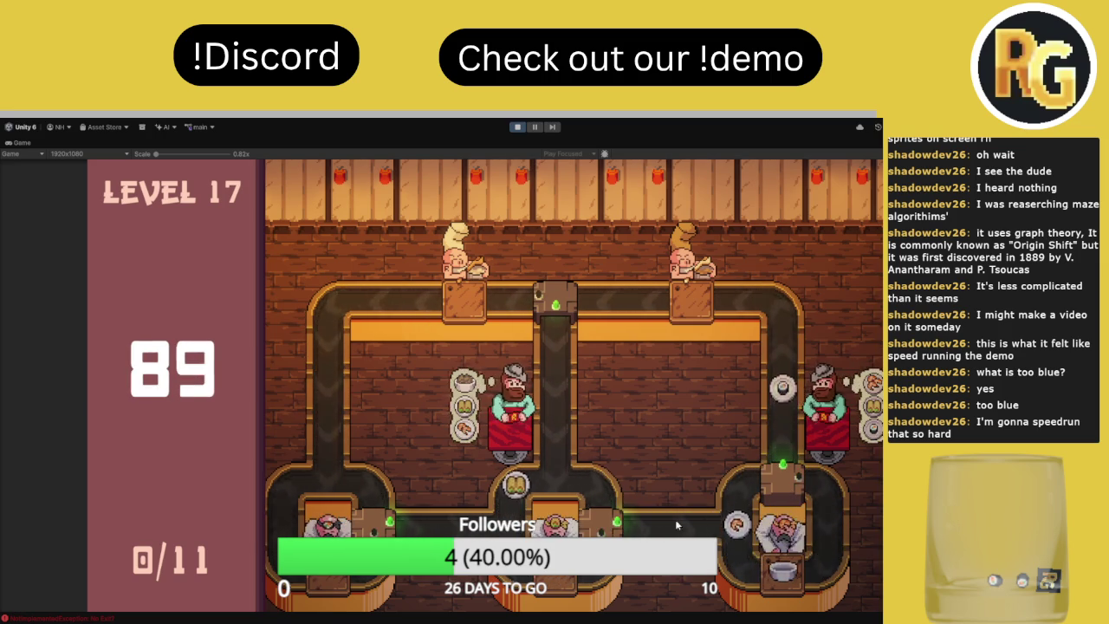
click(784, 485)
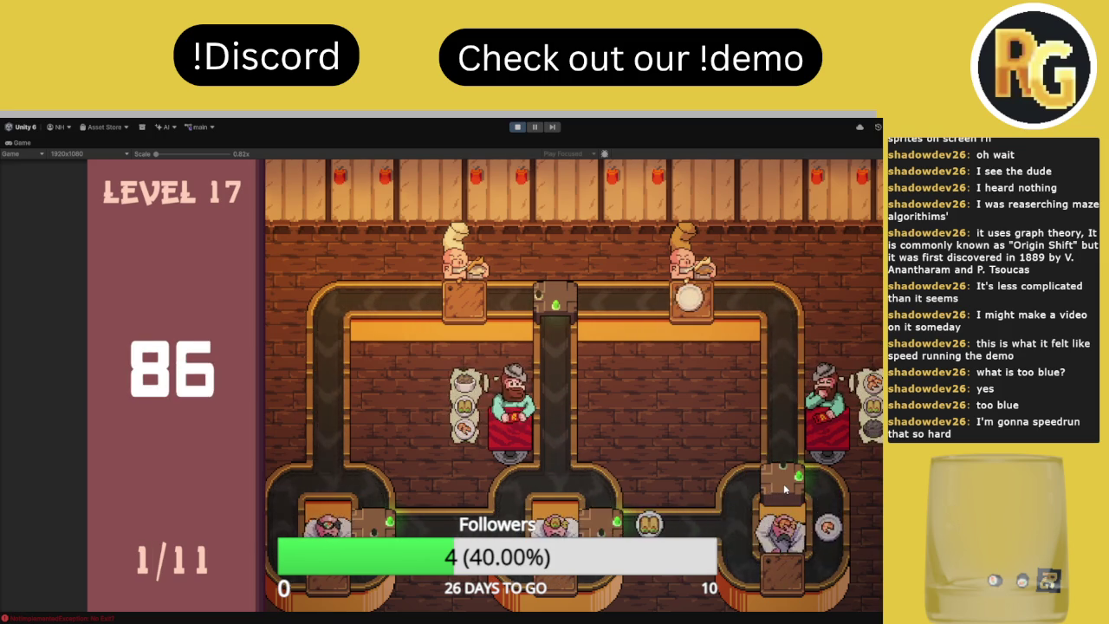
click(783, 483)
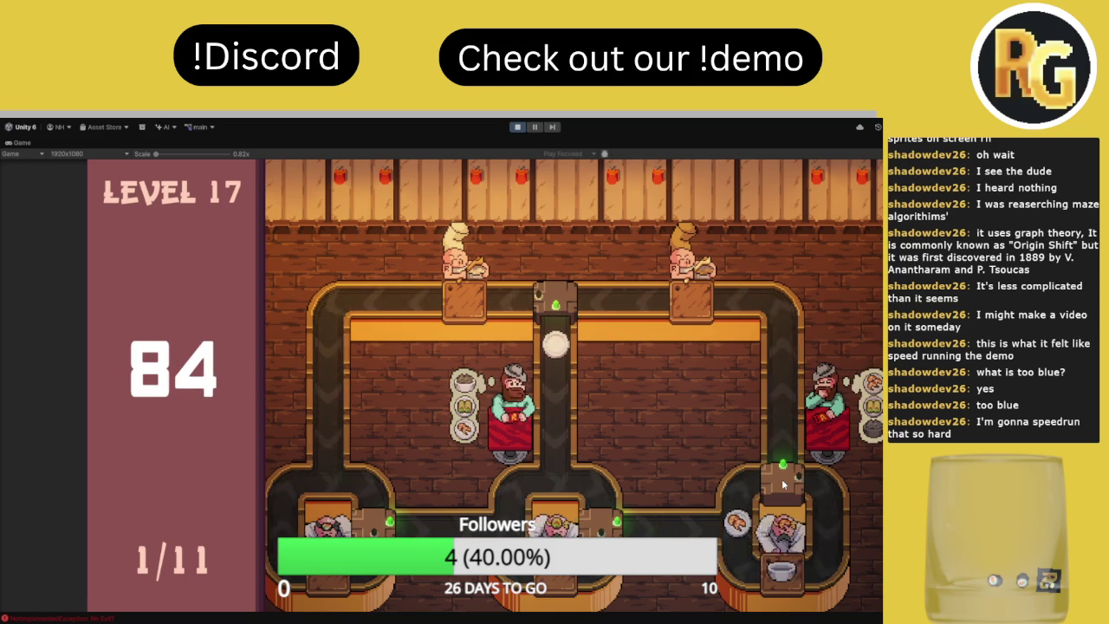
click(782, 484)
click(781, 479)
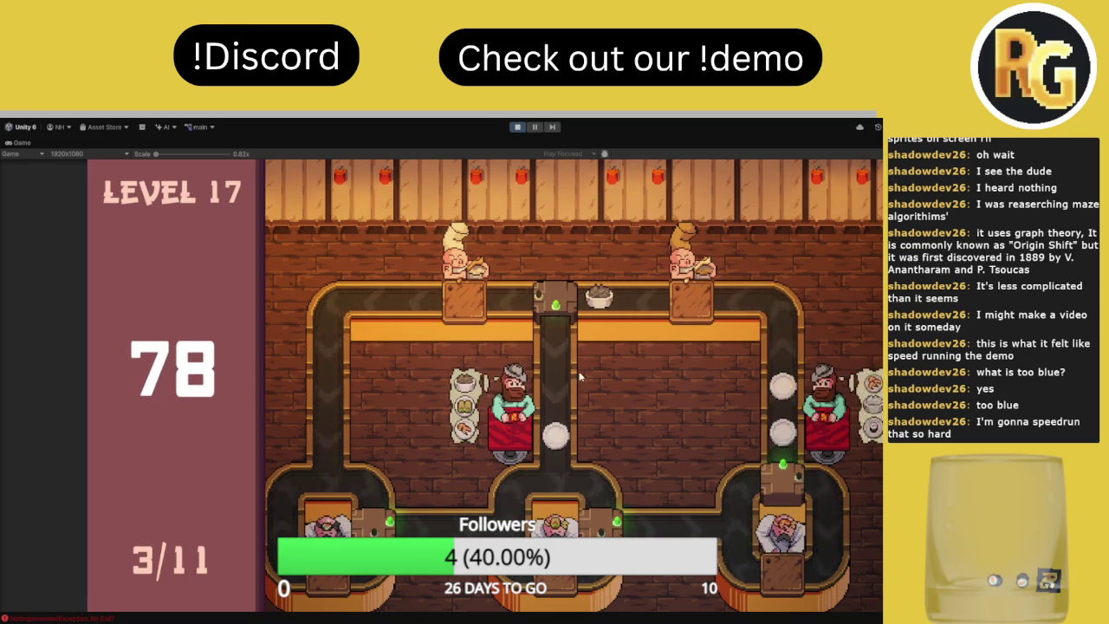
click(600, 524)
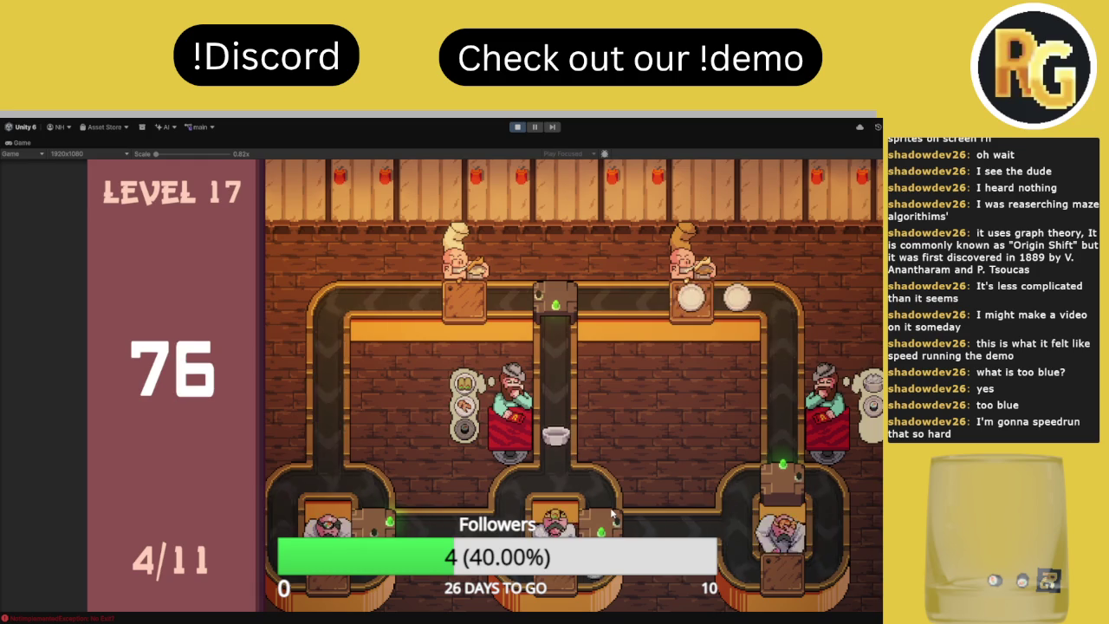
click(562, 305)
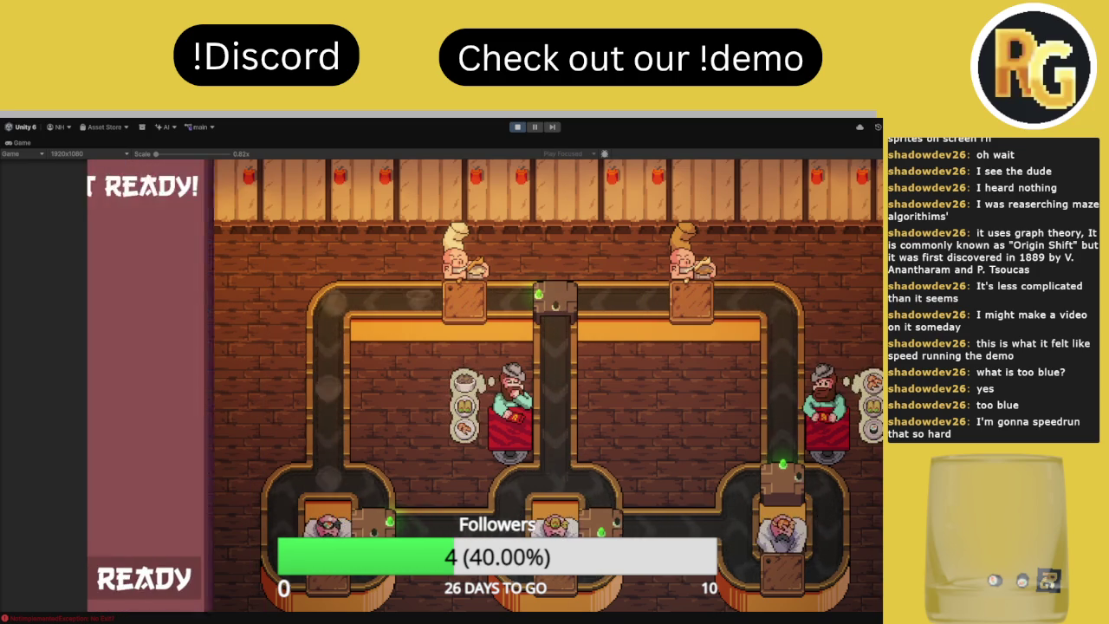
Start Level 17, route one junction left, restart with R, and begin a fresh run
click(198, 574)
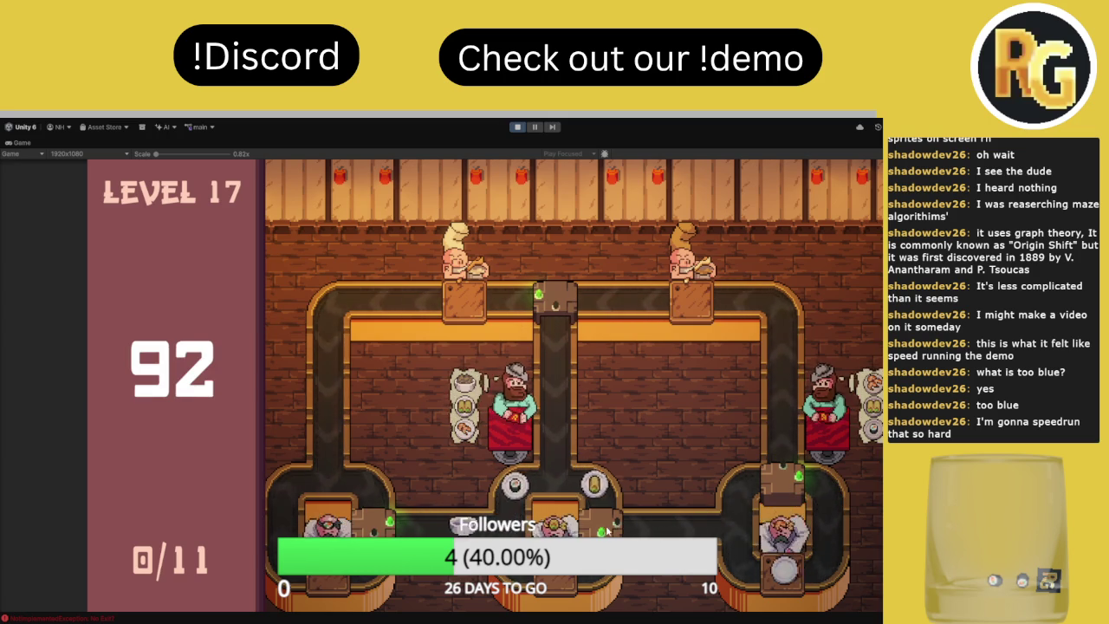
click(787, 488)
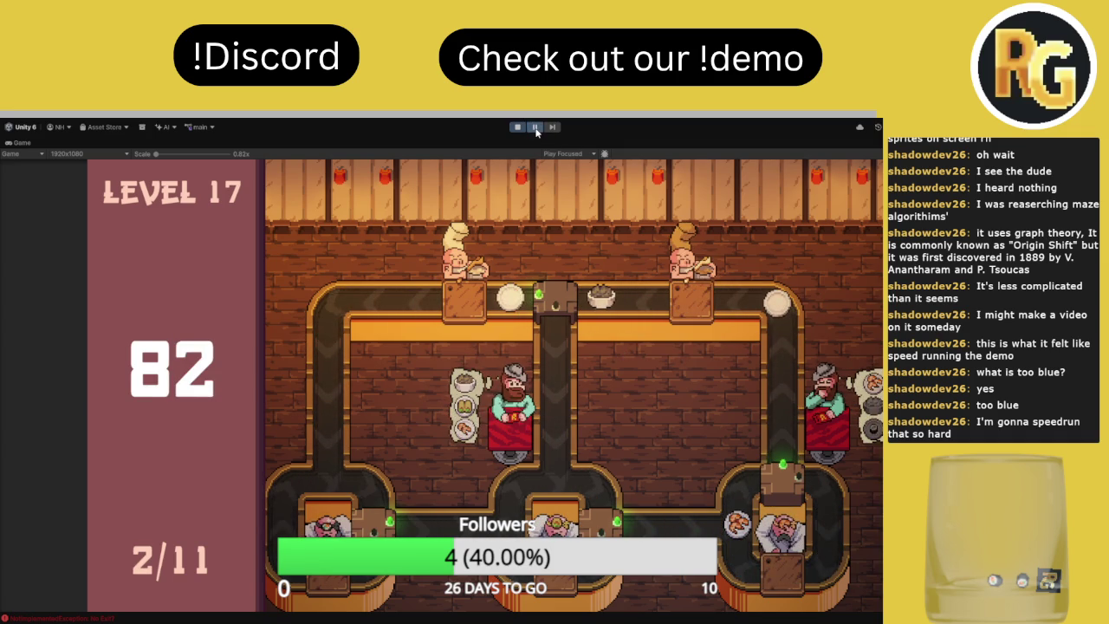
key(r)
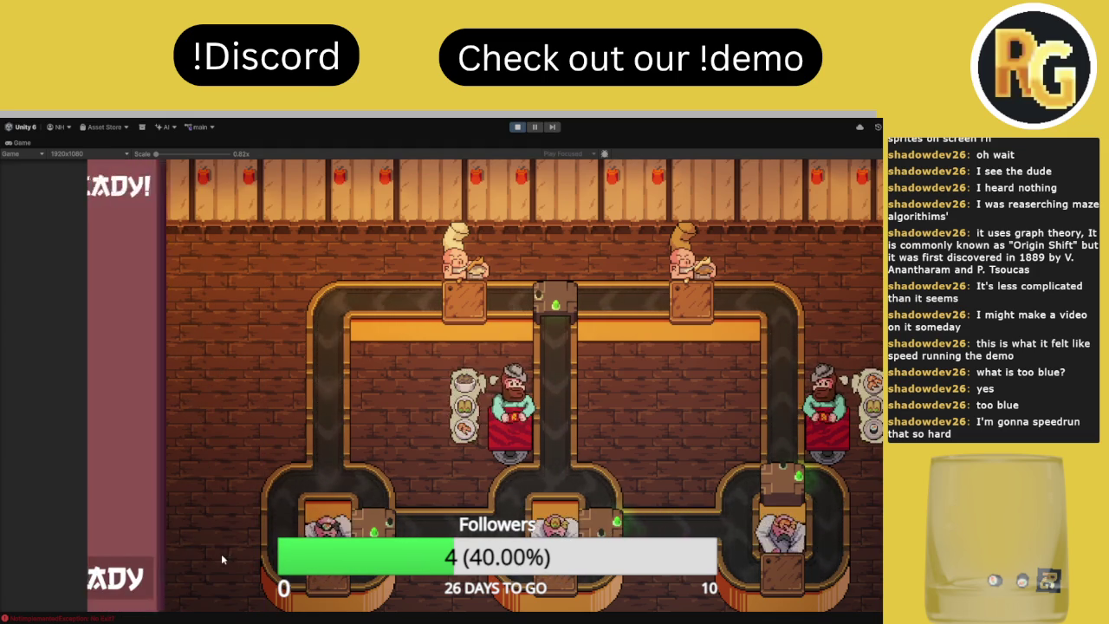
click(222, 565)
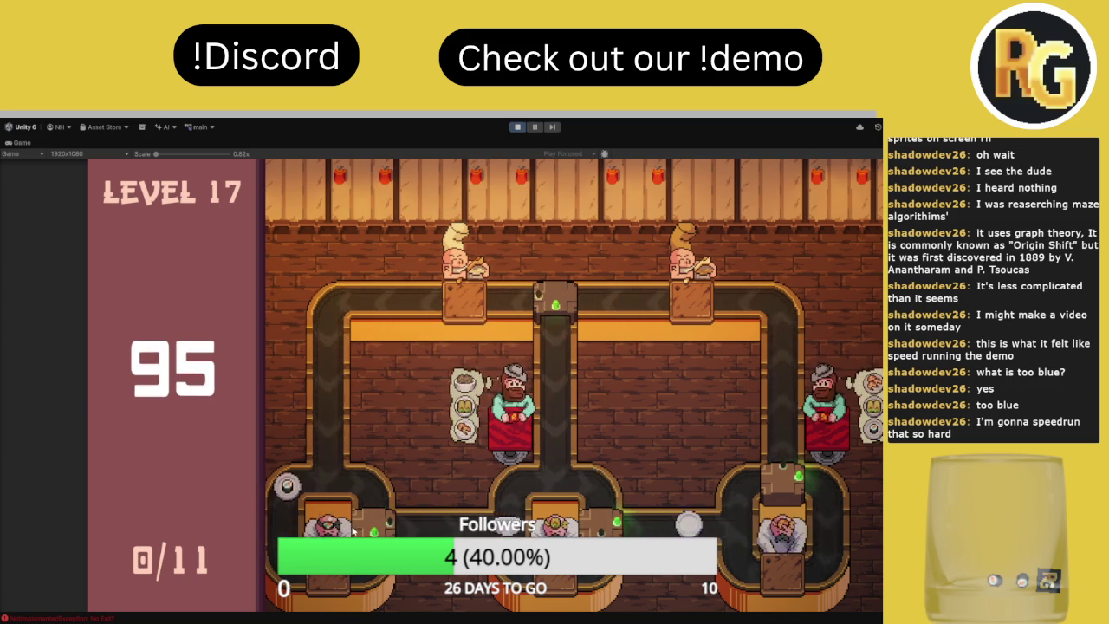
Restart Level 17 twice with R, routing the lower-right junction, then begin another attempt
key(r)
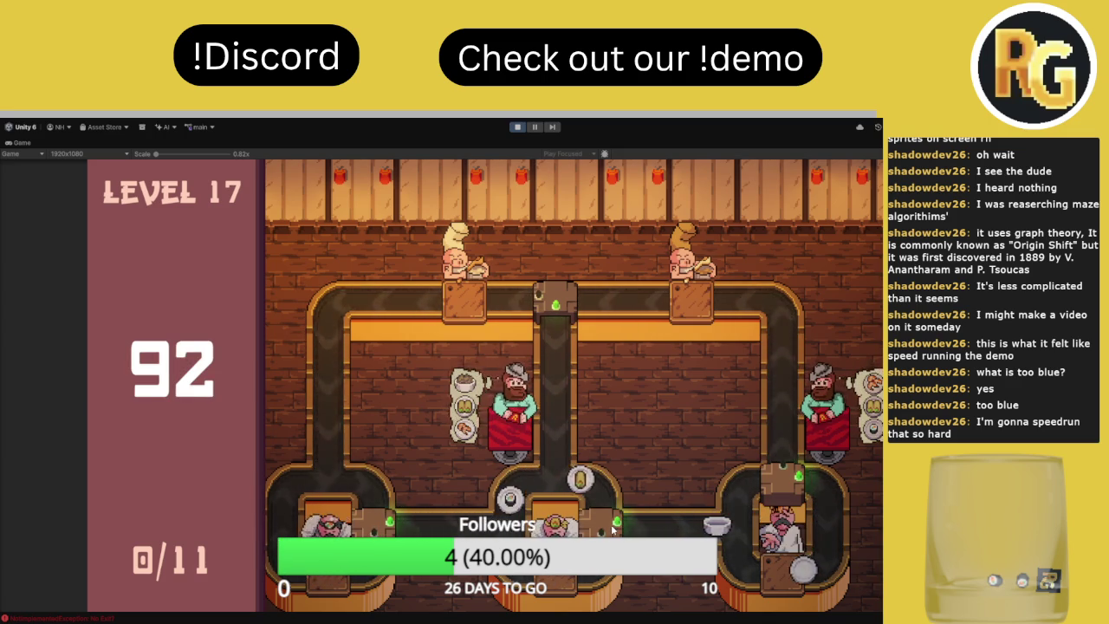
click(788, 478)
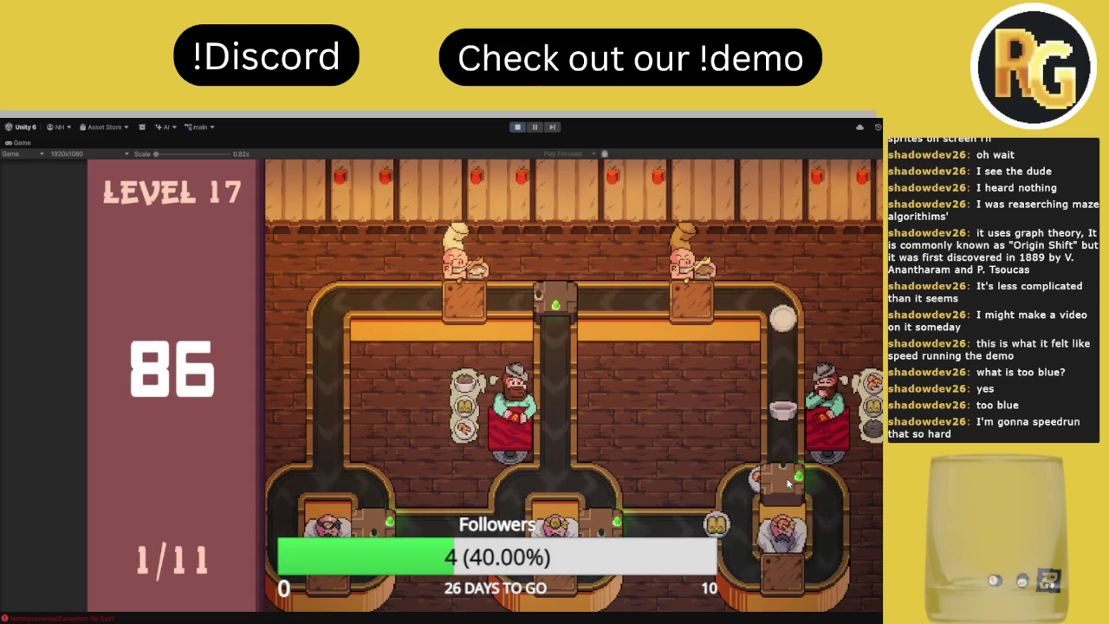
key(r)
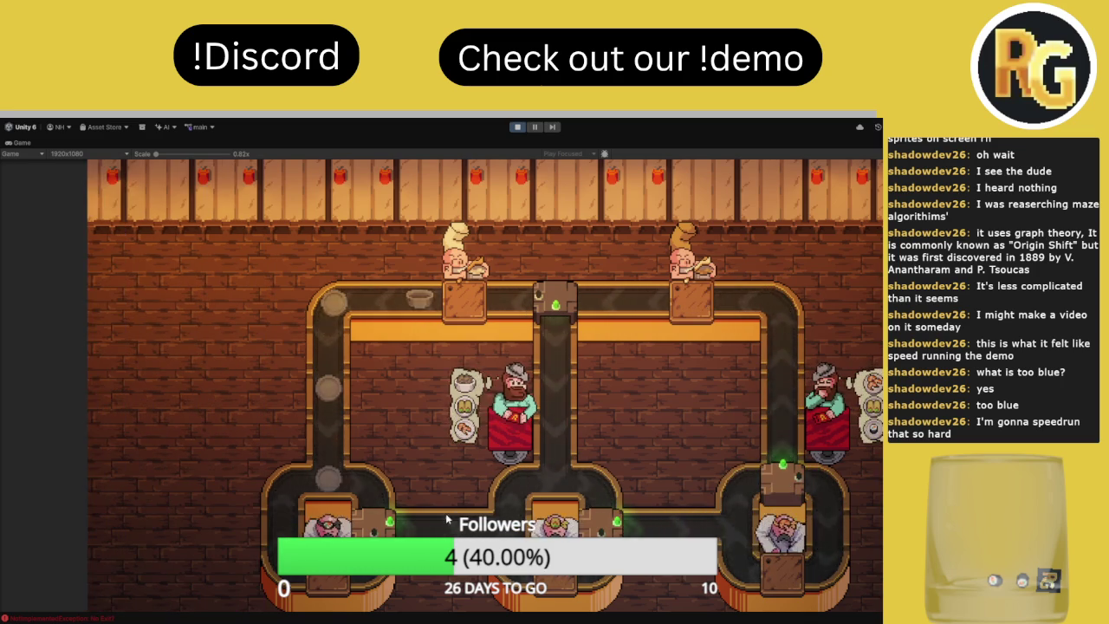
click(216, 588)
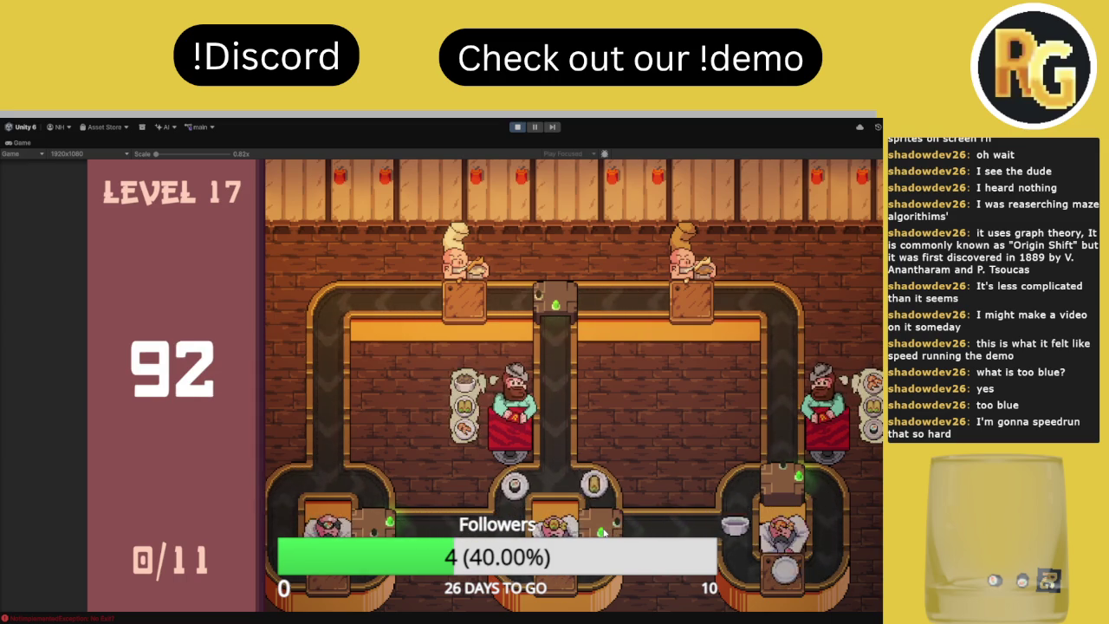
click(784, 484)
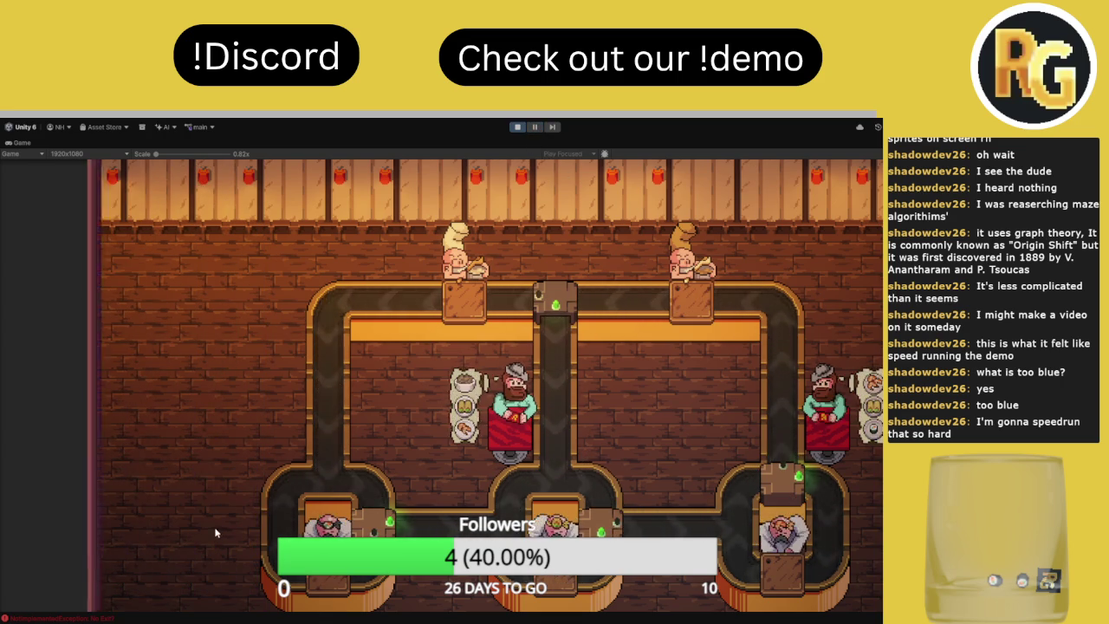
click(206, 564)
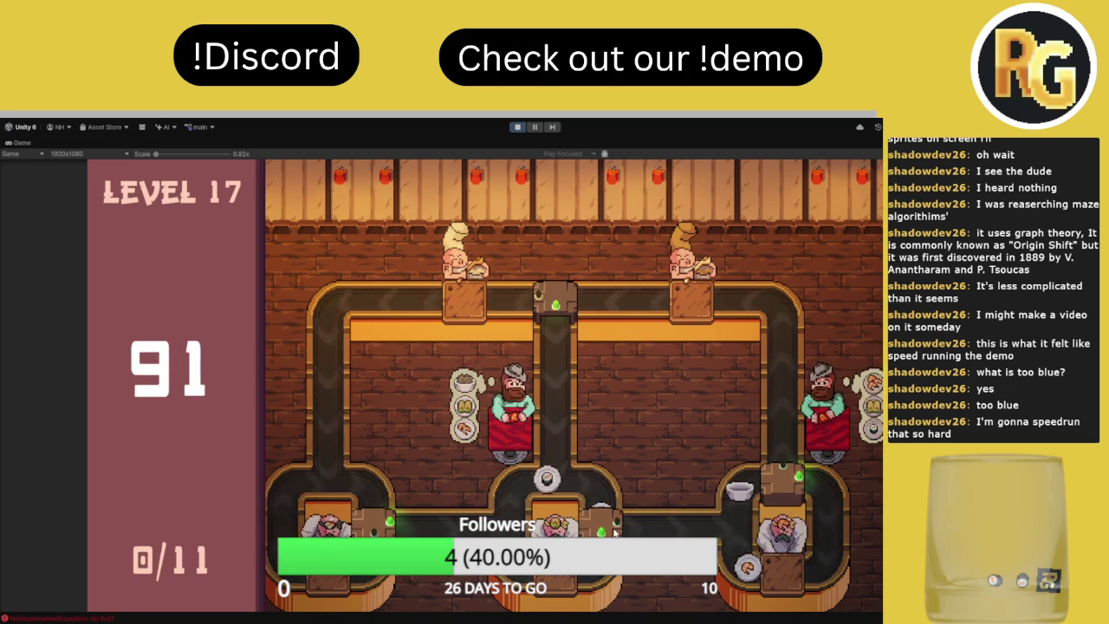
Route plates at the bottom-right and top-centre junctions, then restart Level 17 with R
click(784, 486)
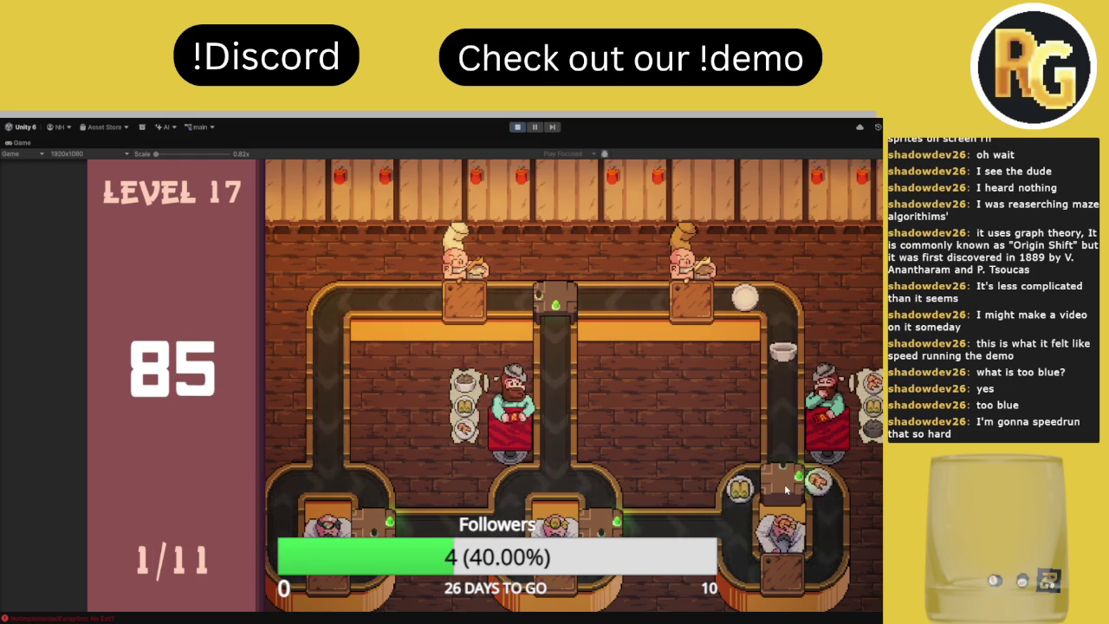
click(784, 483)
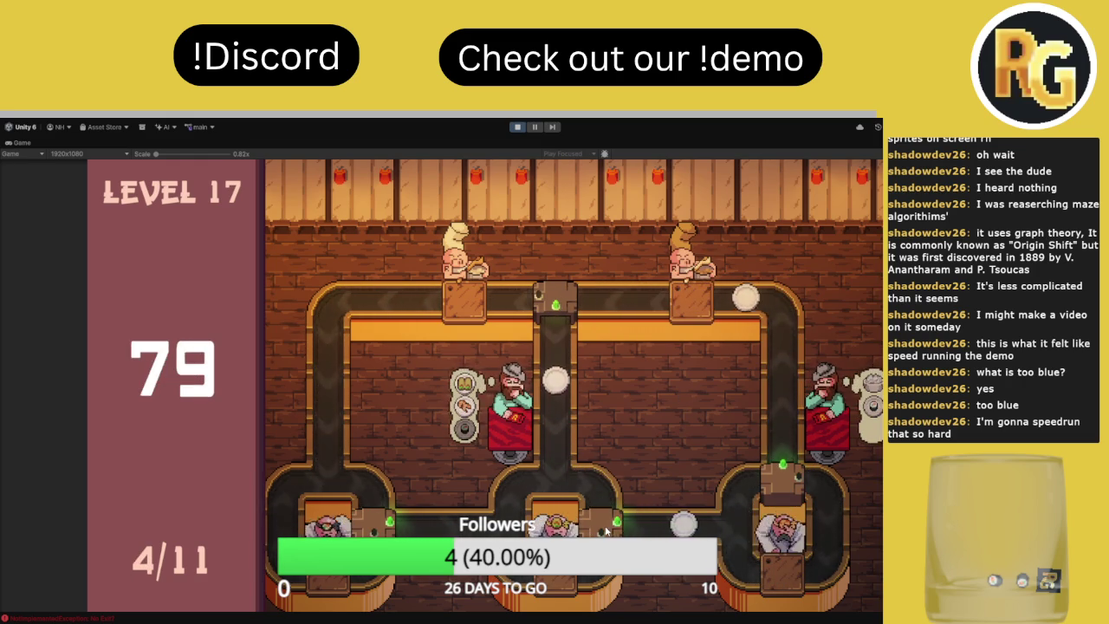
click(778, 494)
click(782, 492)
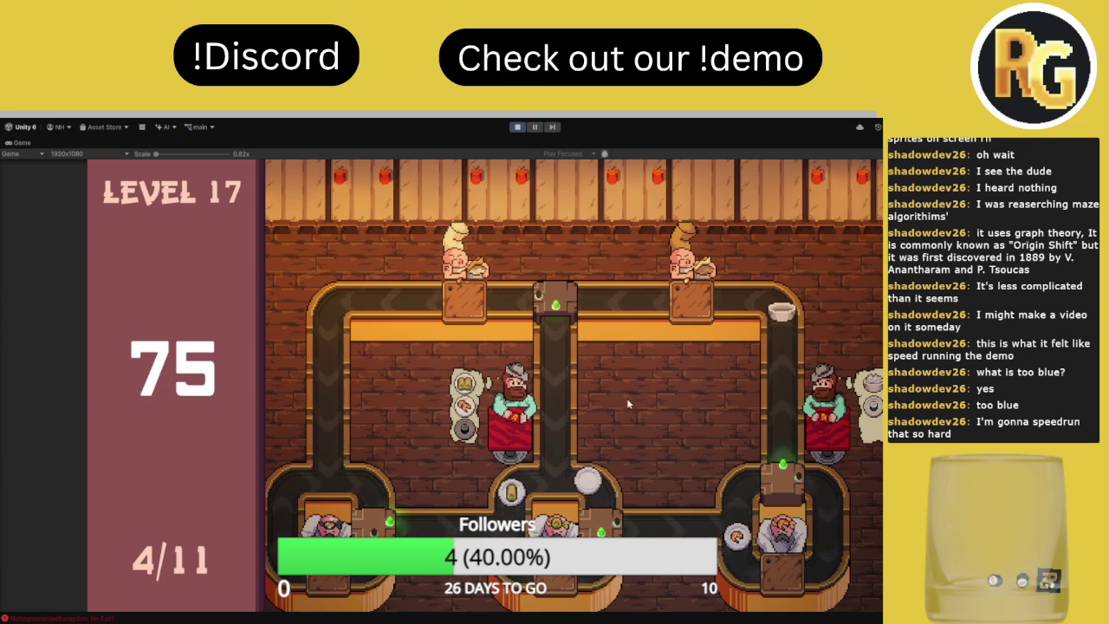
click(554, 303)
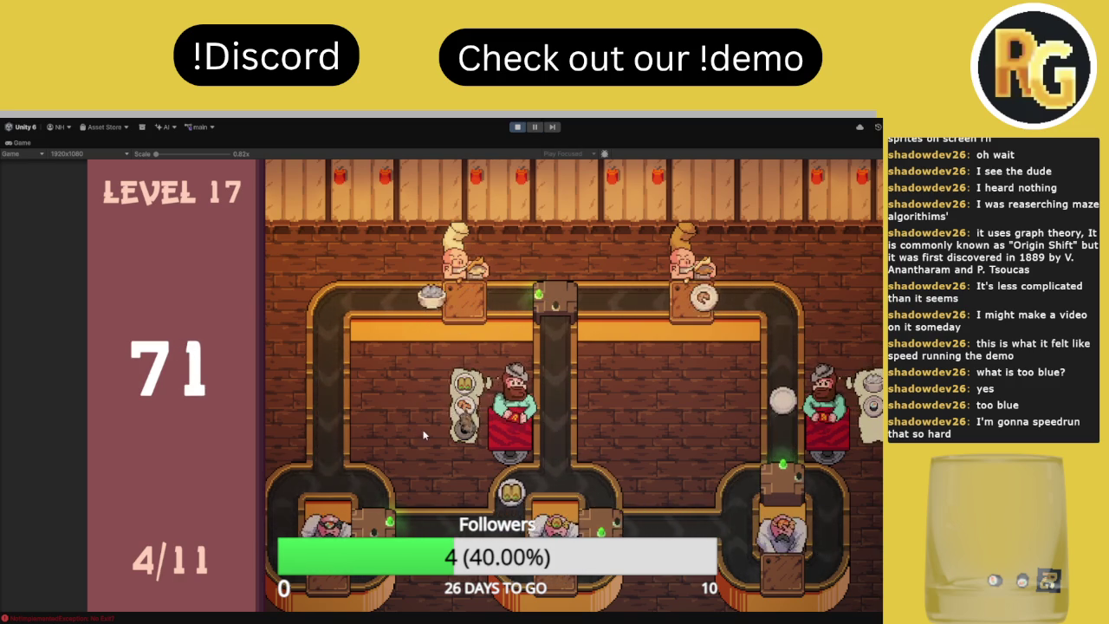
key(r)
Start a new run and toggle the bottom-middle, bottom and right junctions to route plates
click(197, 595)
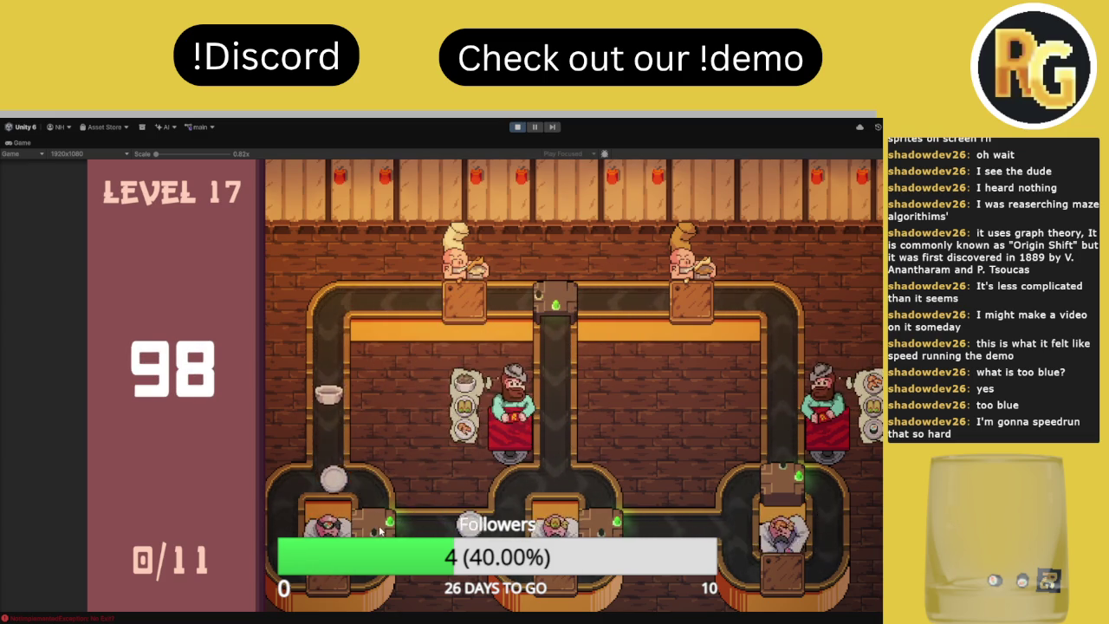
click(598, 525)
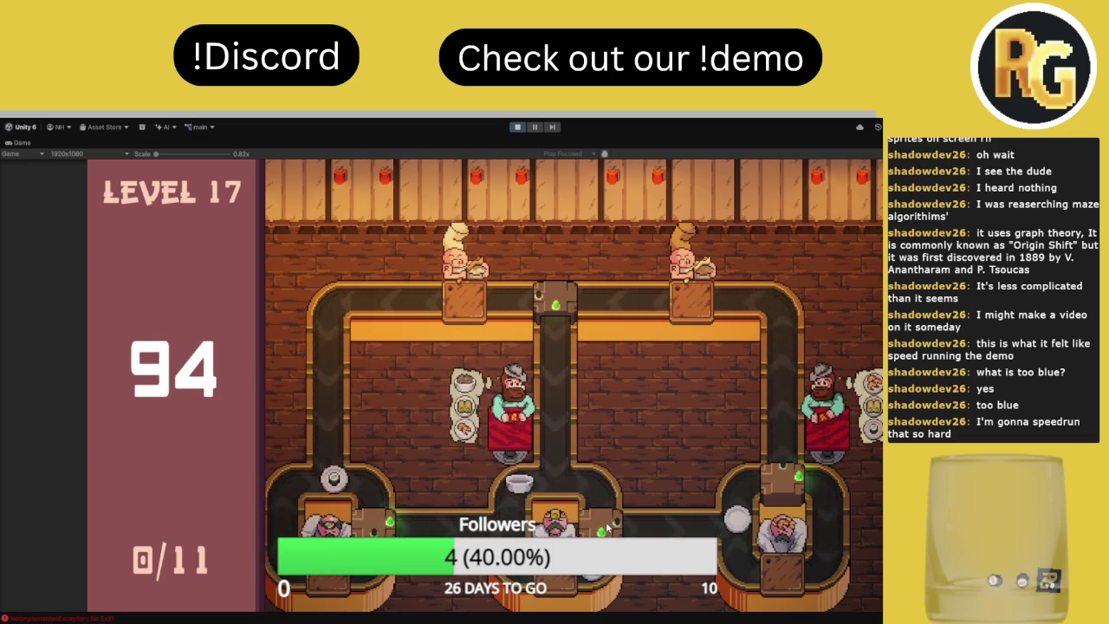
click(780, 484)
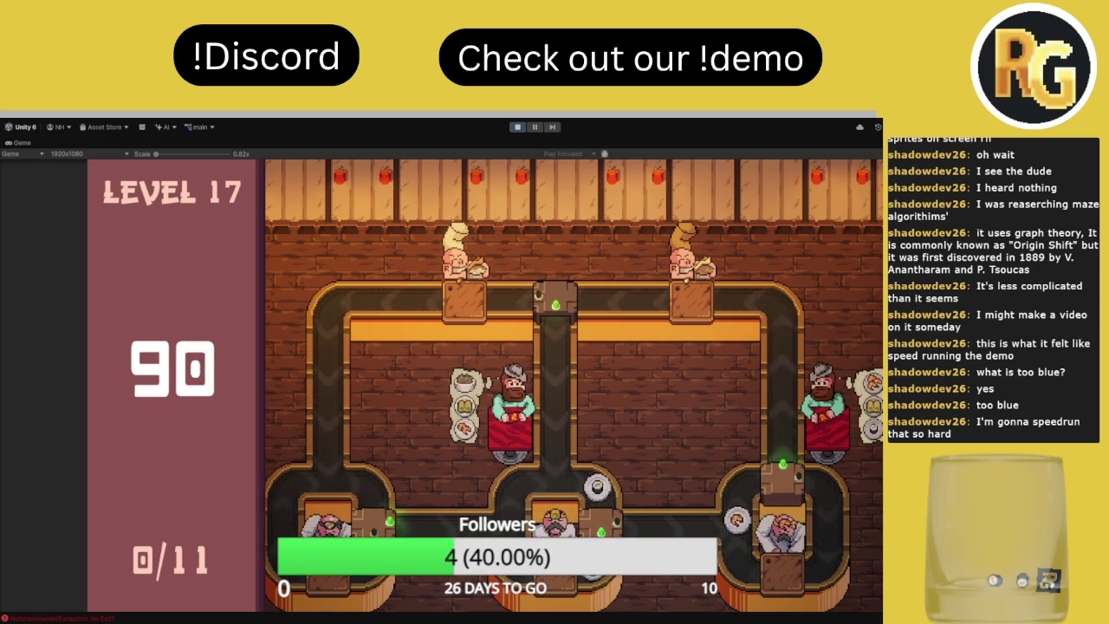
click(802, 493)
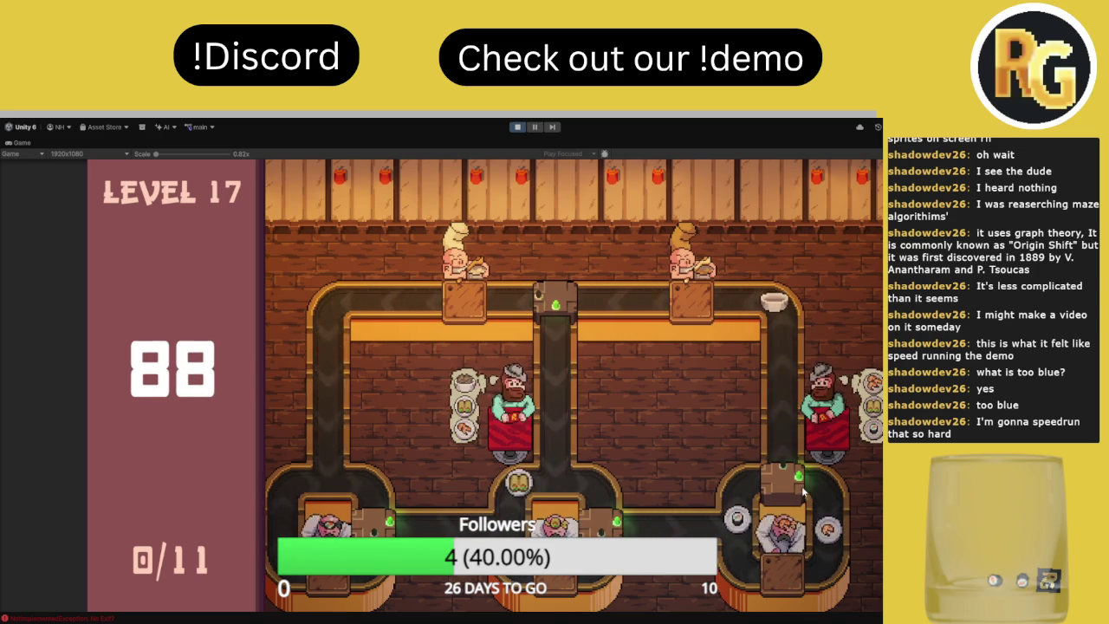
click(789, 487)
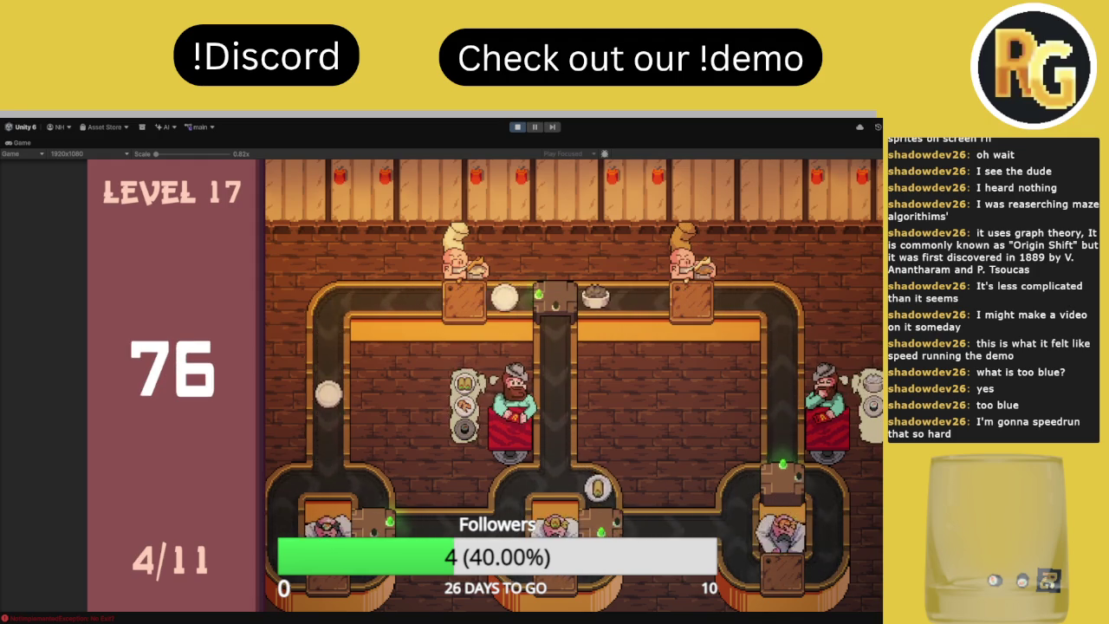
click(381, 525)
click(609, 529)
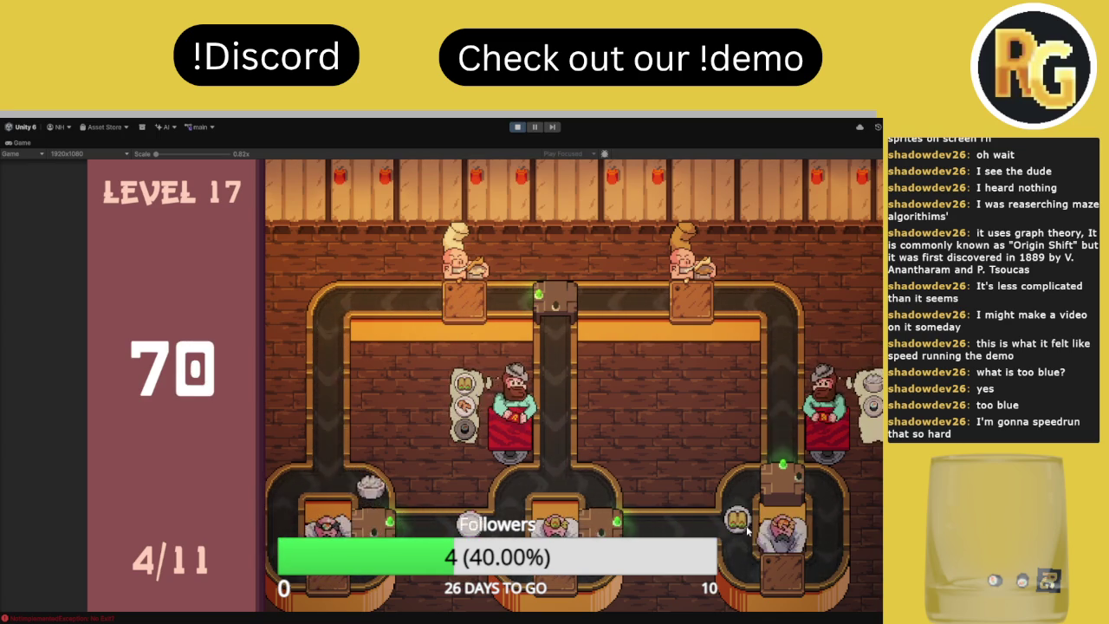
click(786, 479)
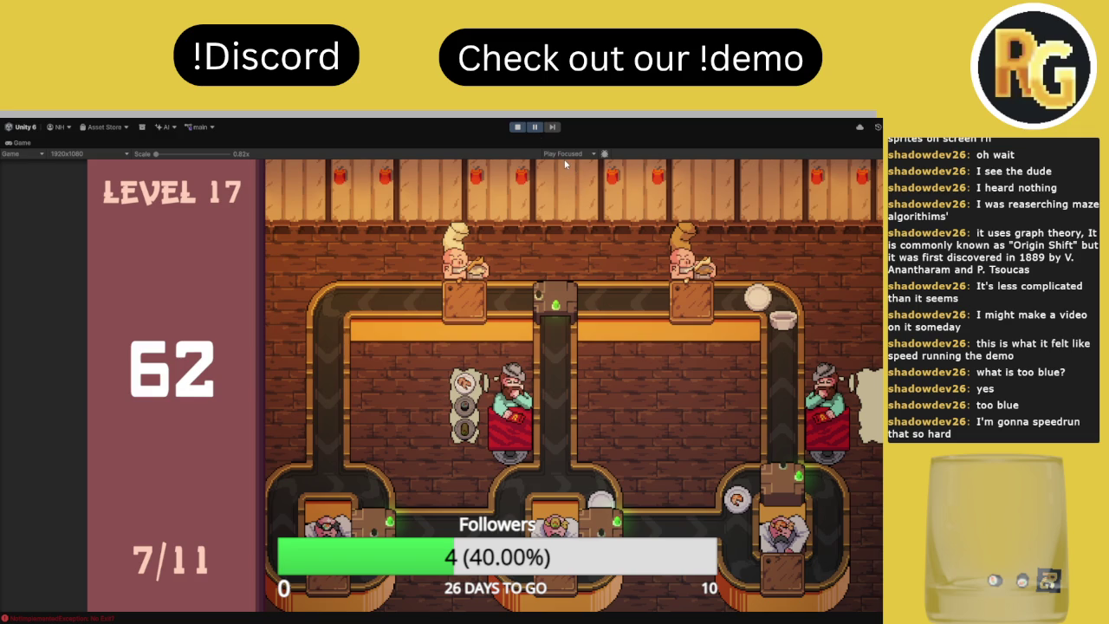
Resume the paused playtest, send top-centre plates left and down, then restart the level
click(537, 128)
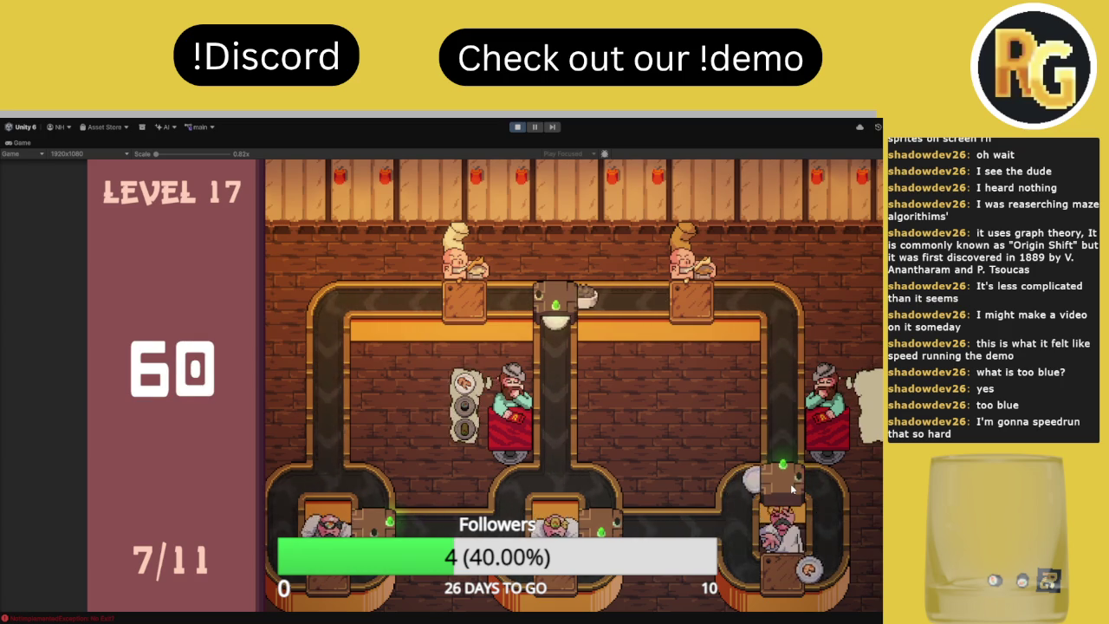
click(557, 305)
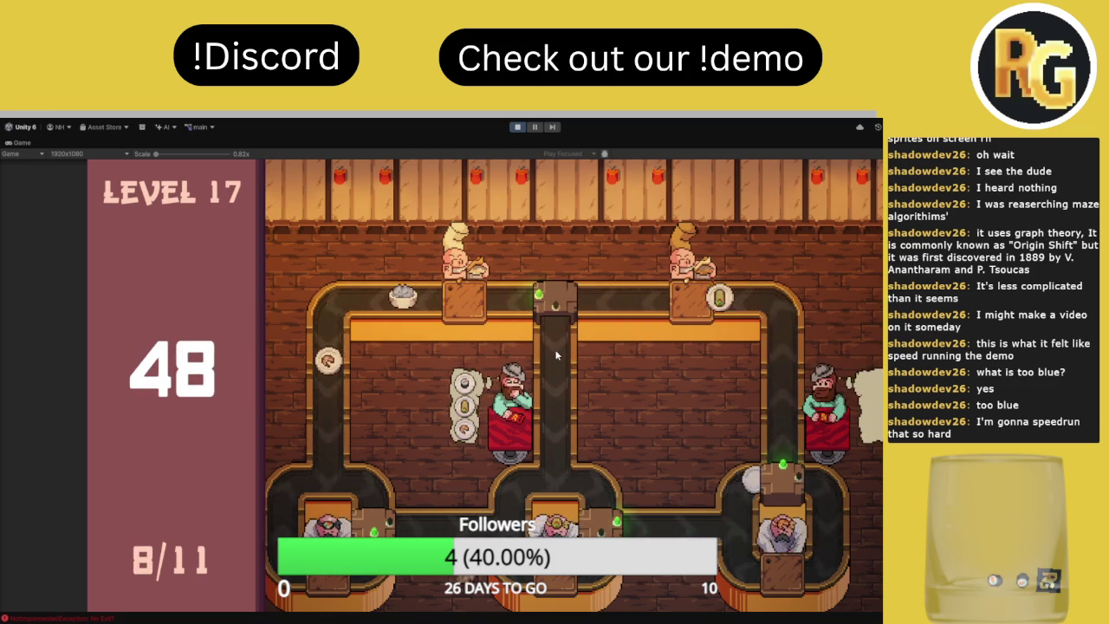
click(555, 311)
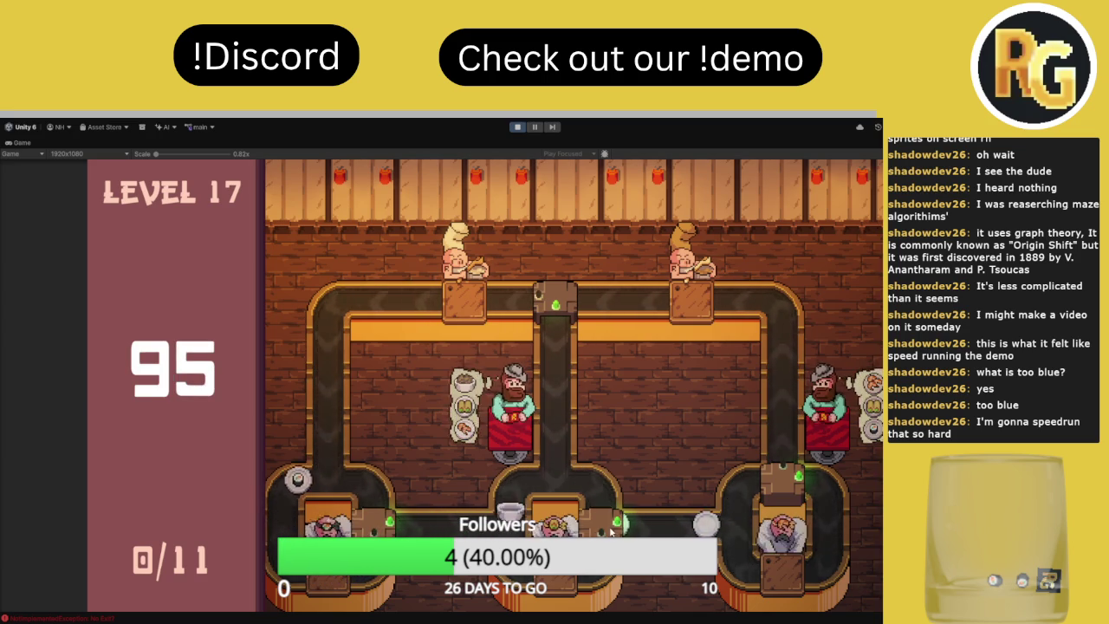
key(r)
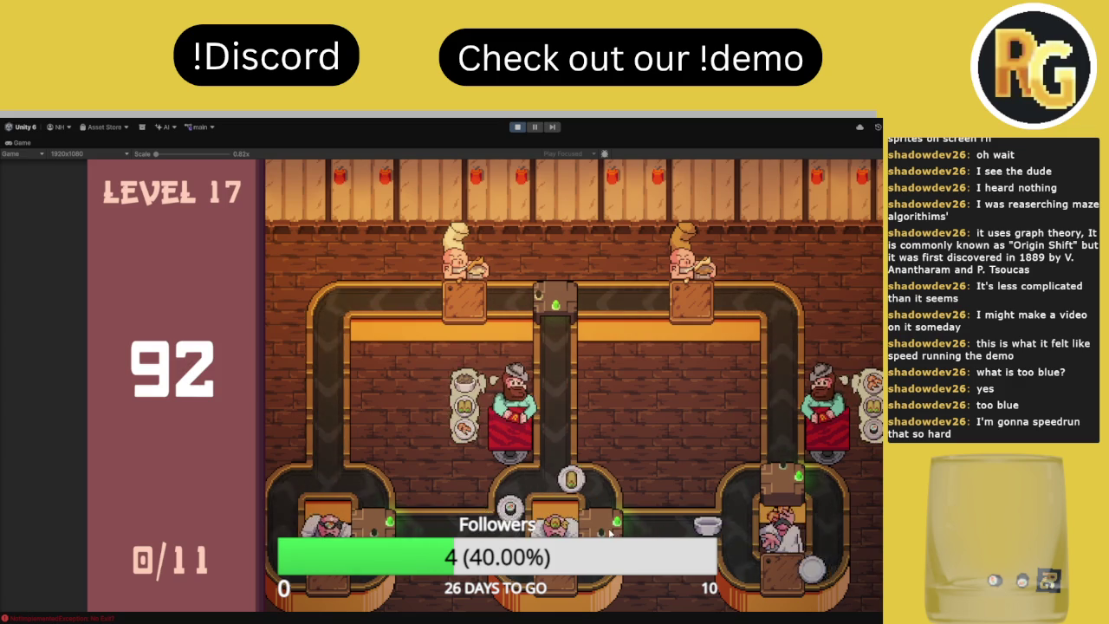
Route plates at the right and centre junctions to reach 4/11, then begin a new Level 17 run
click(784, 485)
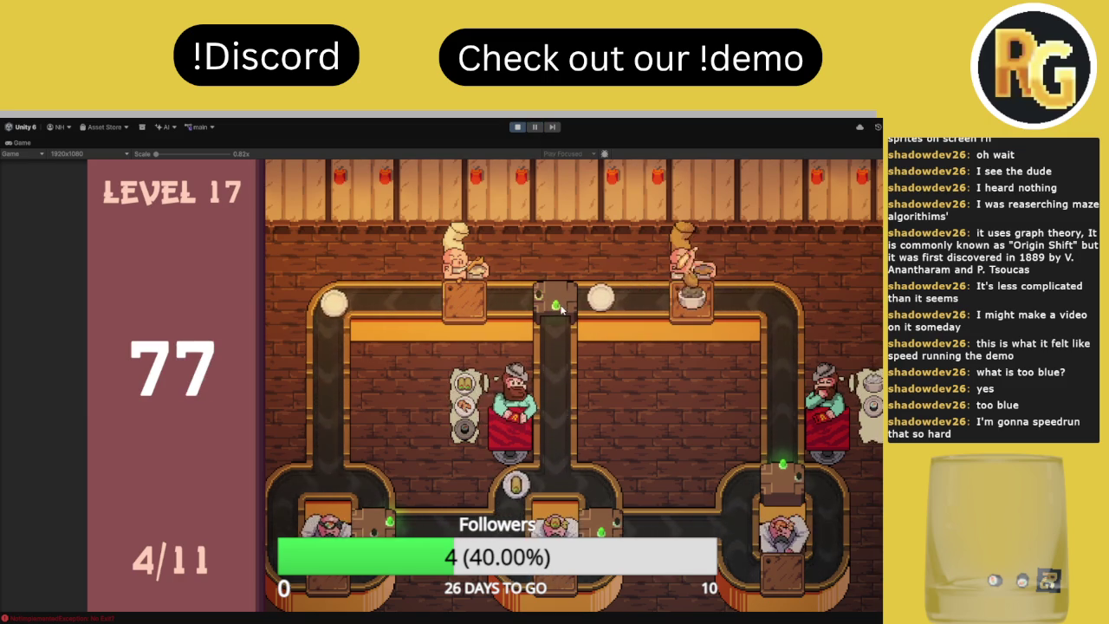
click(555, 303)
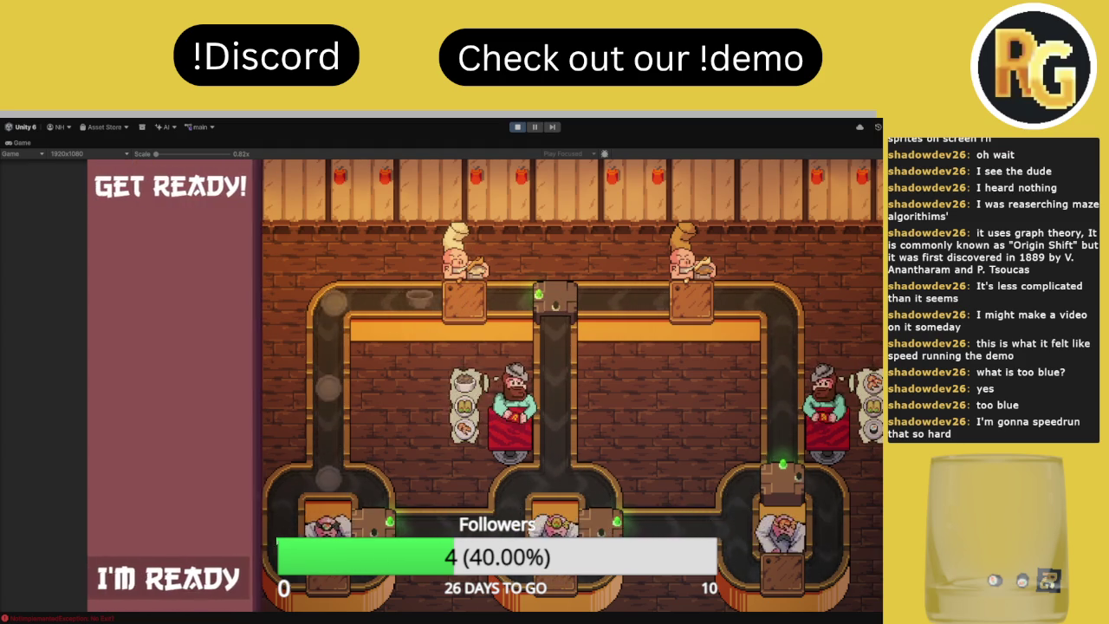
click(165, 579)
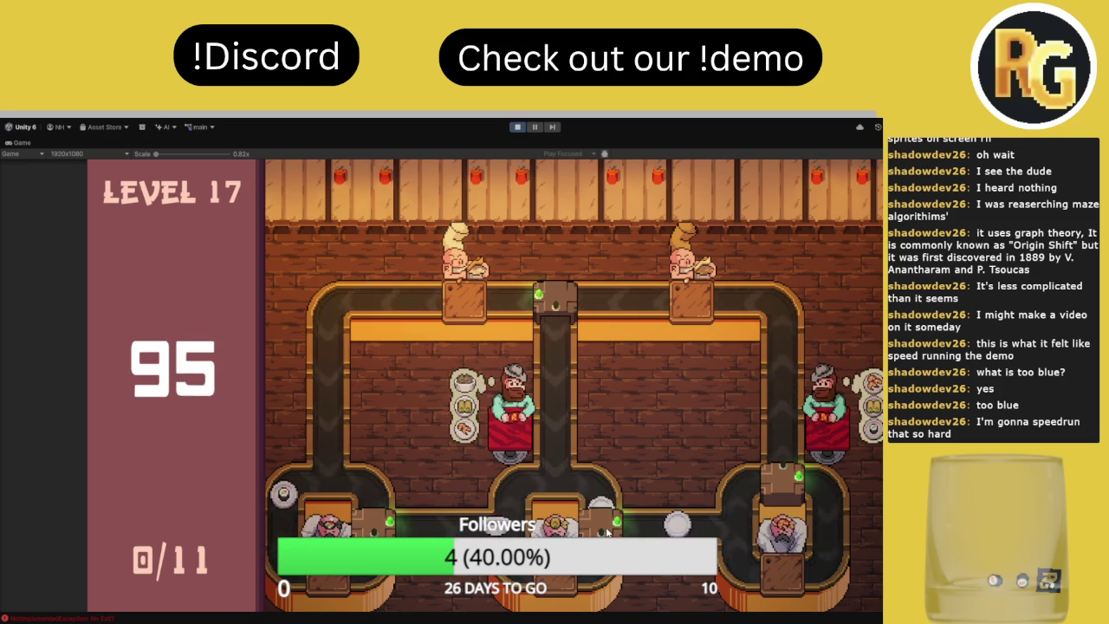
Restart Level 17 twice with R, flipping the bottom-left junction's exit in between
key(r)
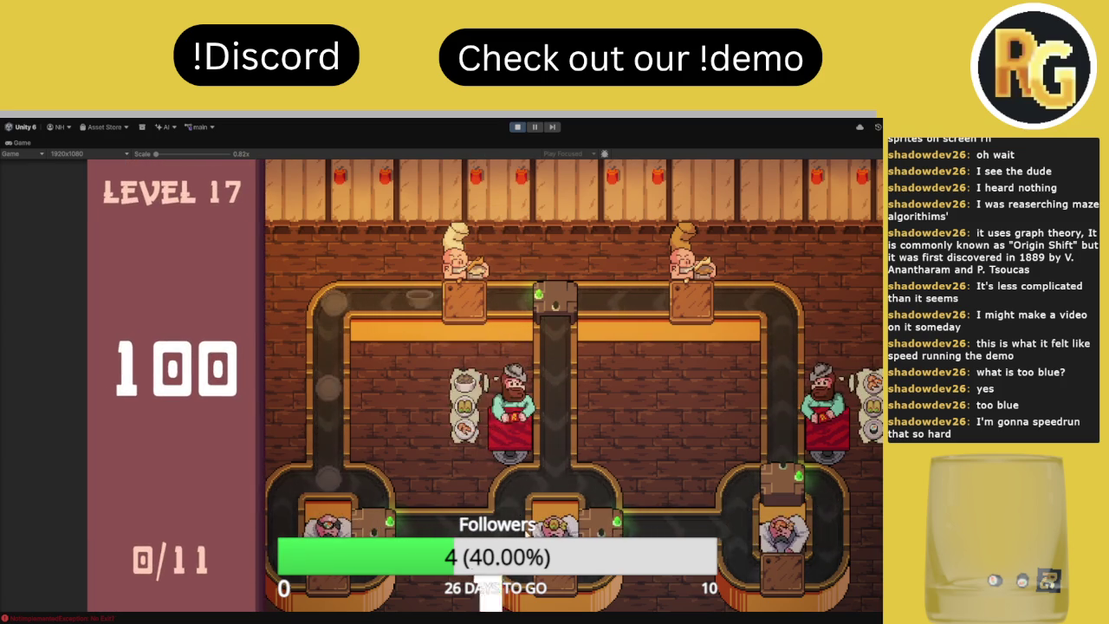
click(376, 524)
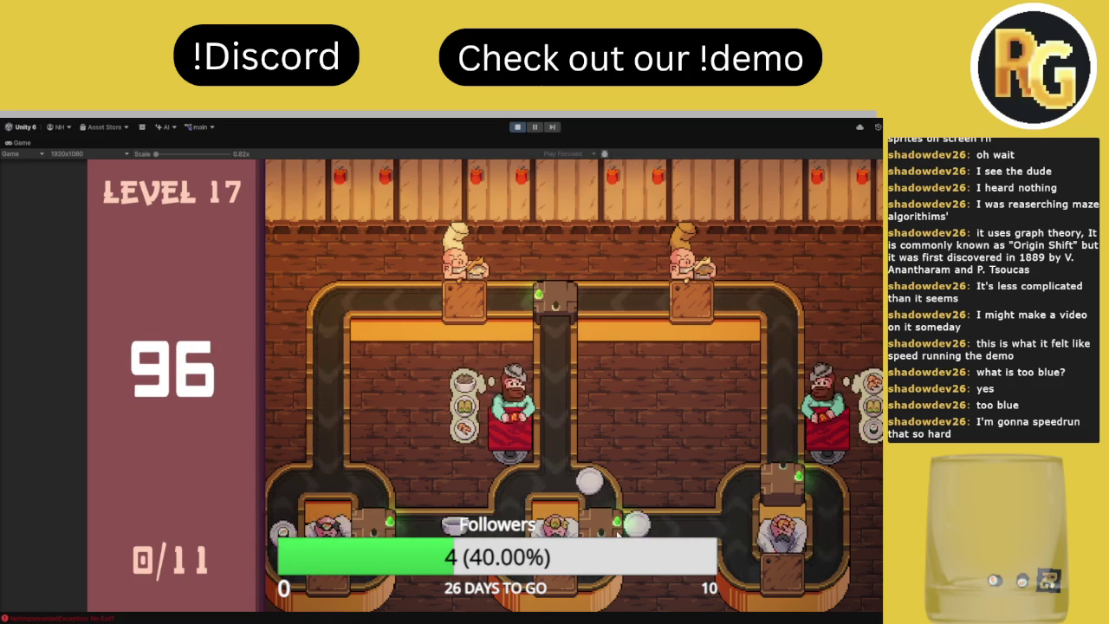
key(r)
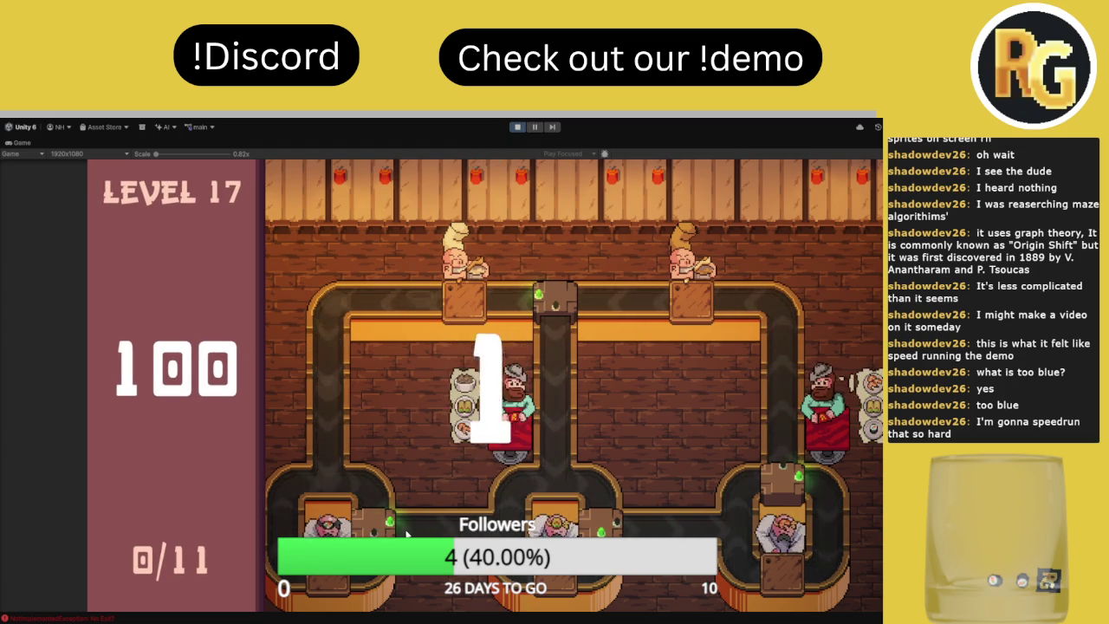
Toggle the bottom-middle and bottom-left junction exits left and right, then turn the bottom-right junction right
click(614, 531)
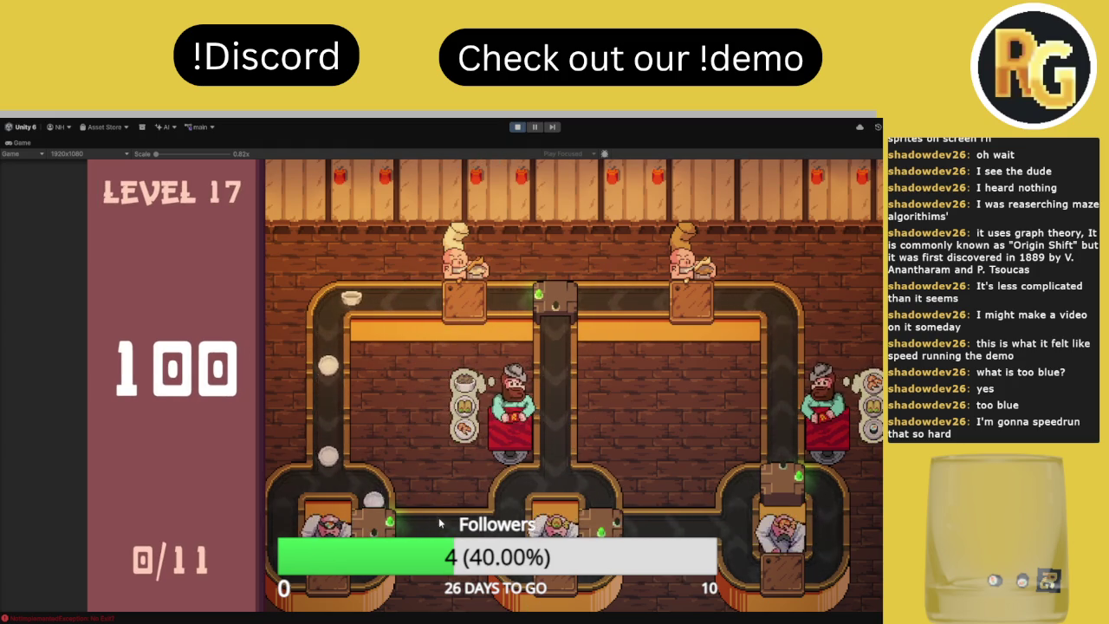
click(383, 532)
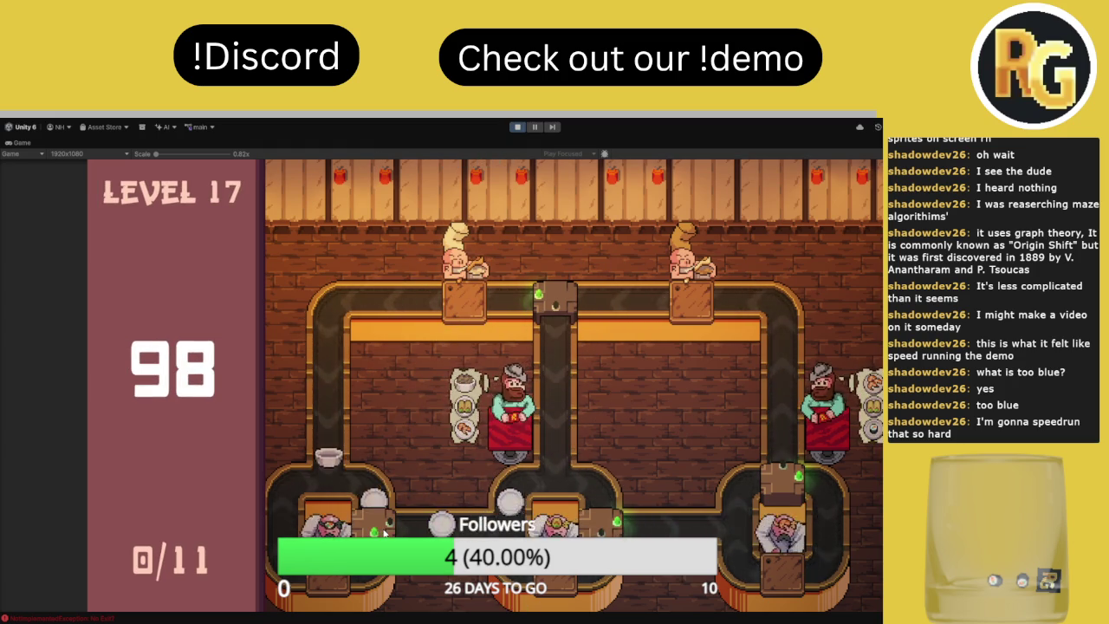
click(382, 532)
click(611, 531)
click(611, 531)
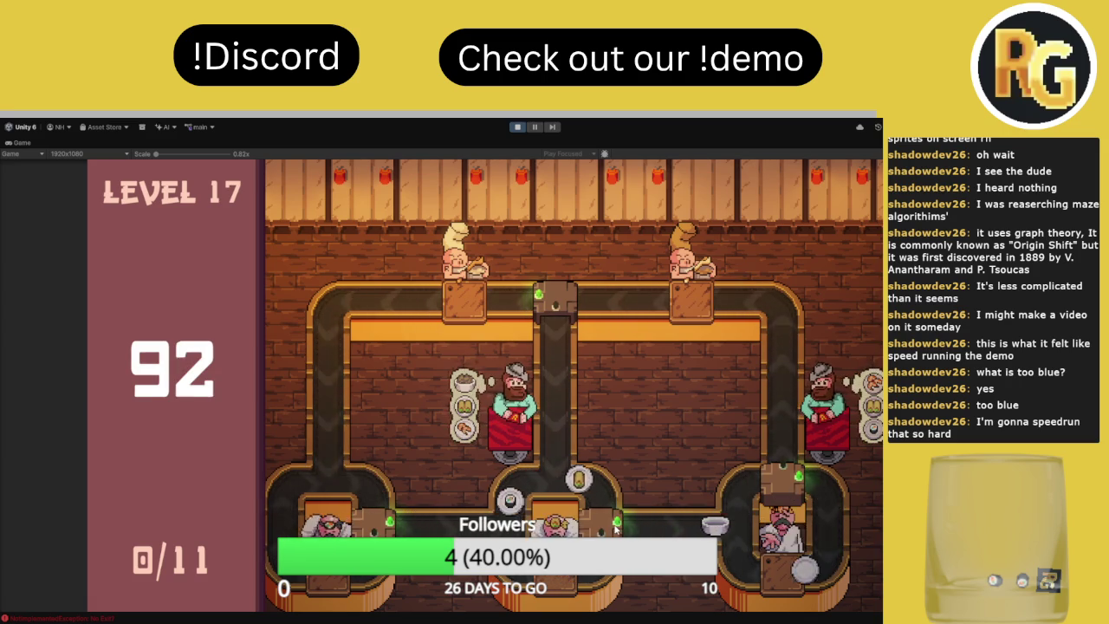
click(611, 529)
click(773, 486)
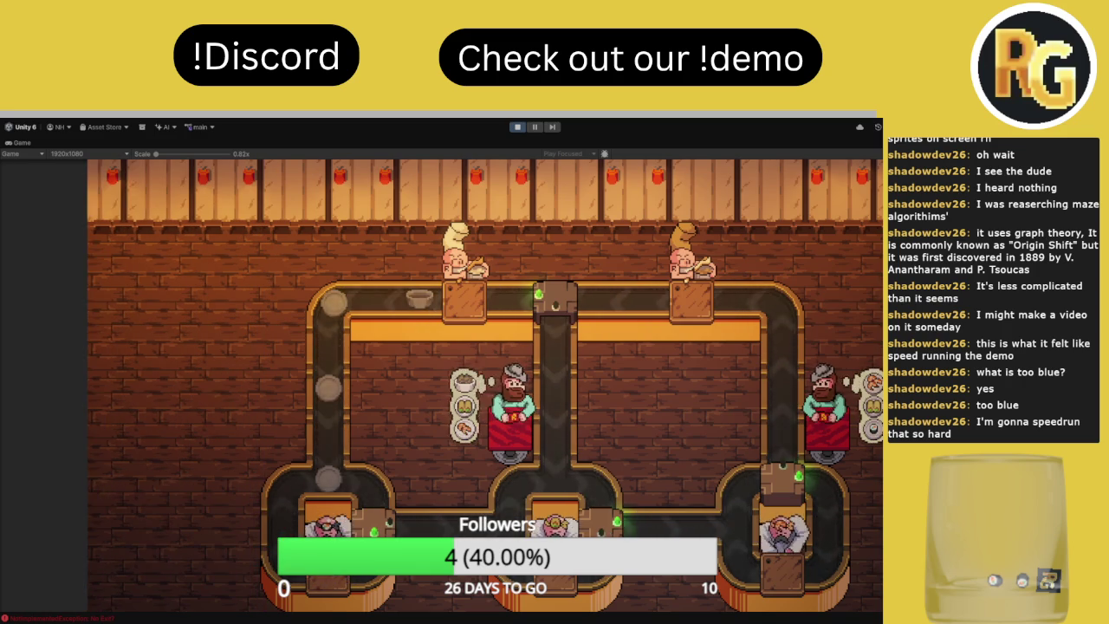
Restart Level 17 and turn the right junction up, right, then up to deliver the first order
click(189, 572)
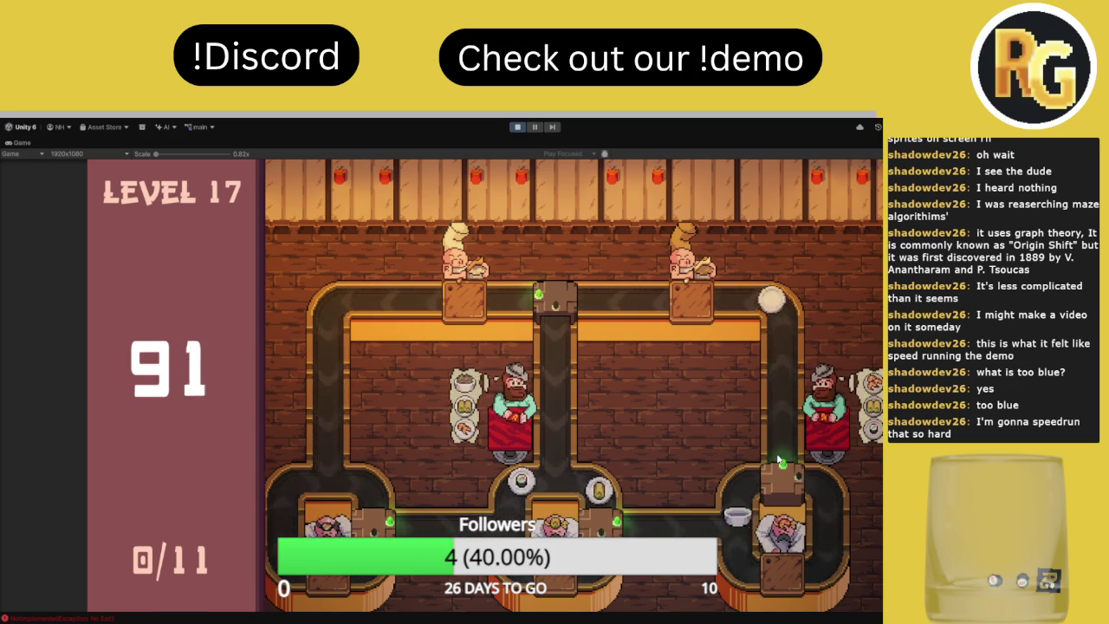
click(163, 581)
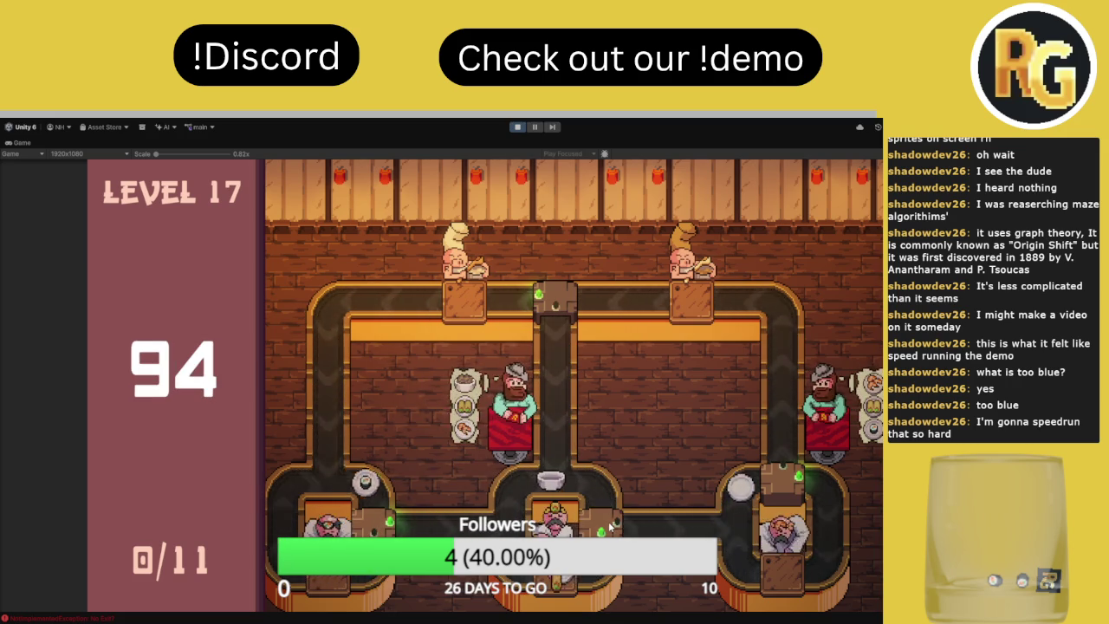
click(785, 496)
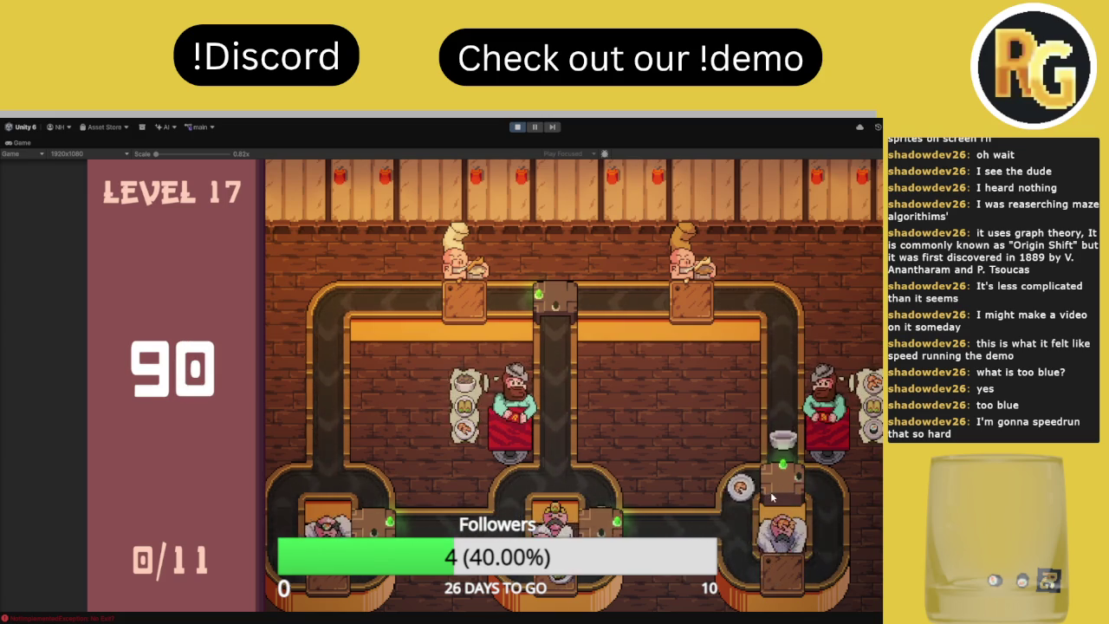
click(795, 491)
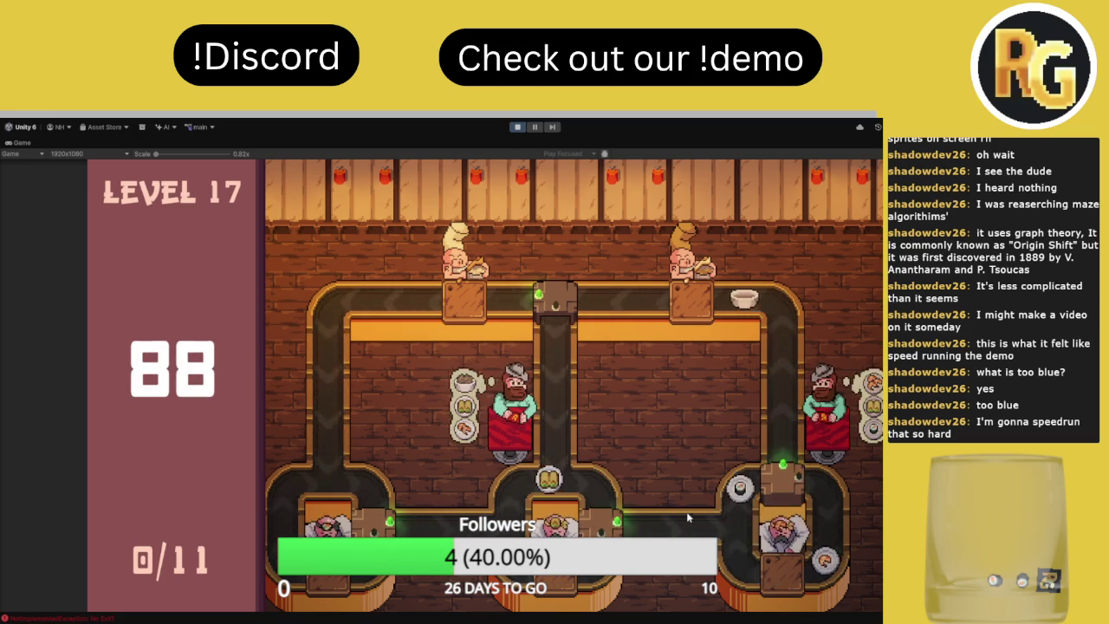
click(789, 479)
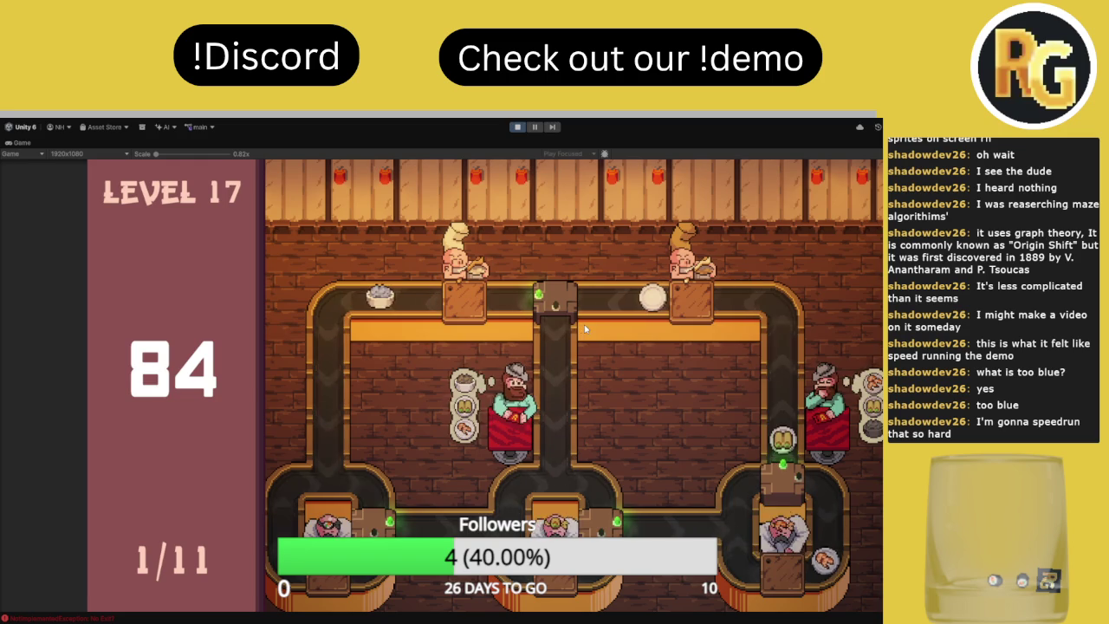
Restart Level 17, confirm ready, and switch the right junction up, right, then up again
key(r)
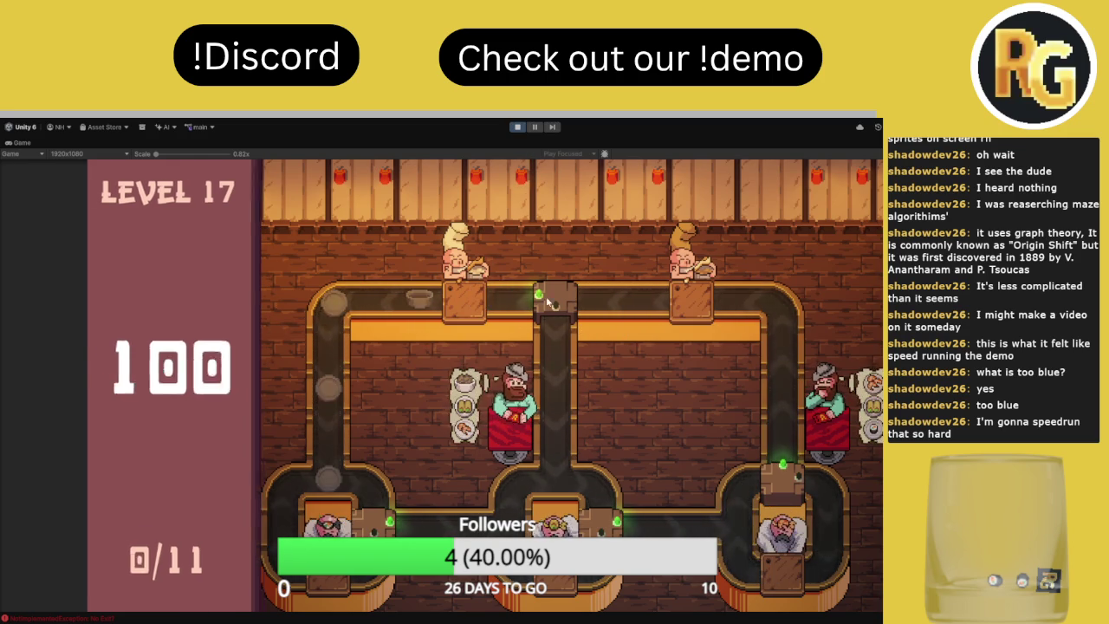
click(180, 587)
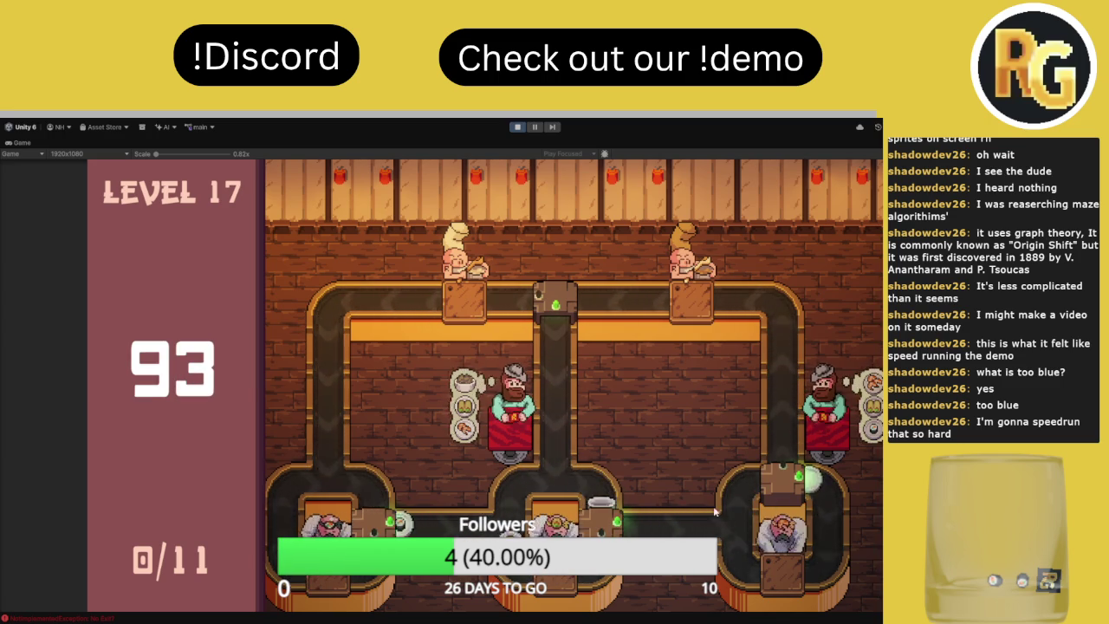
click(782, 488)
click(788, 489)
click(785, 487)
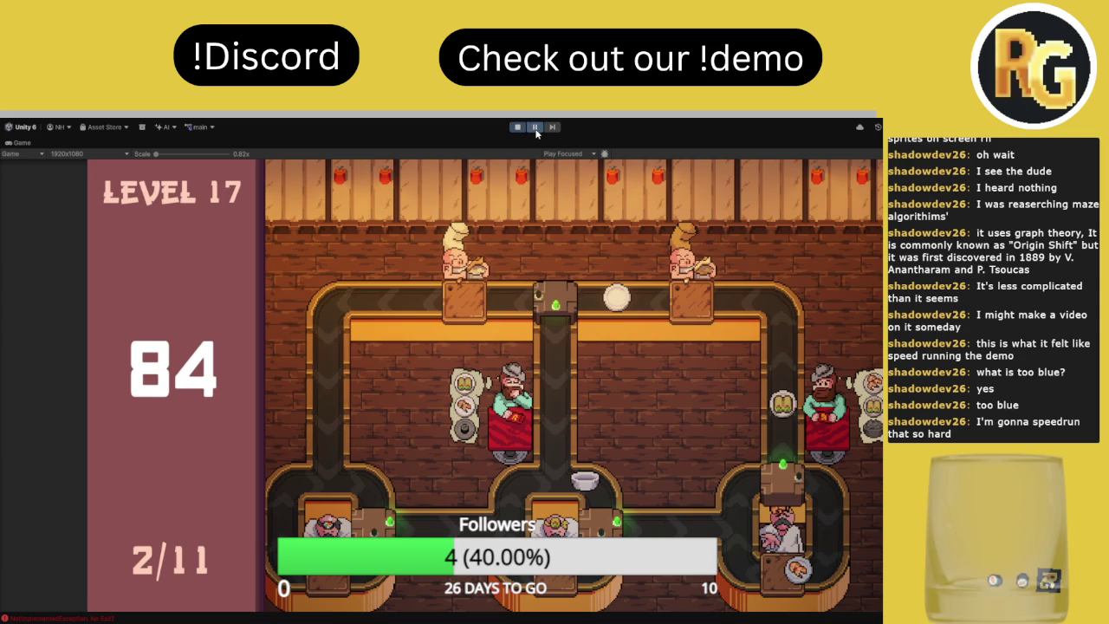
Route plates through the top-centre junction left and down, then the bottom-right junction right and up
click(555, 299)
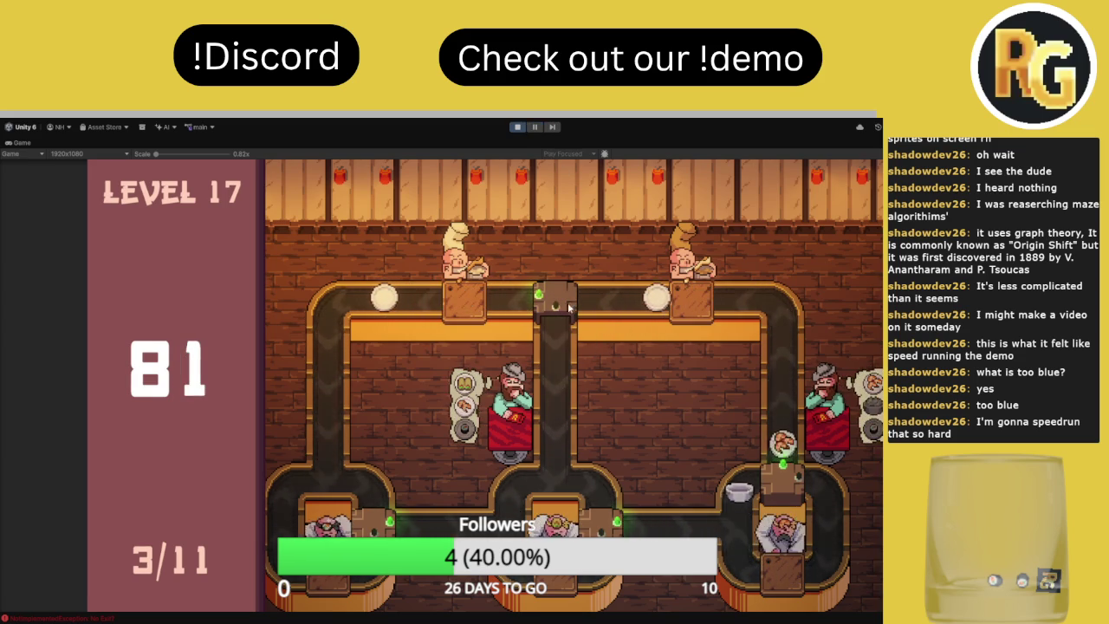
click(553, 301)
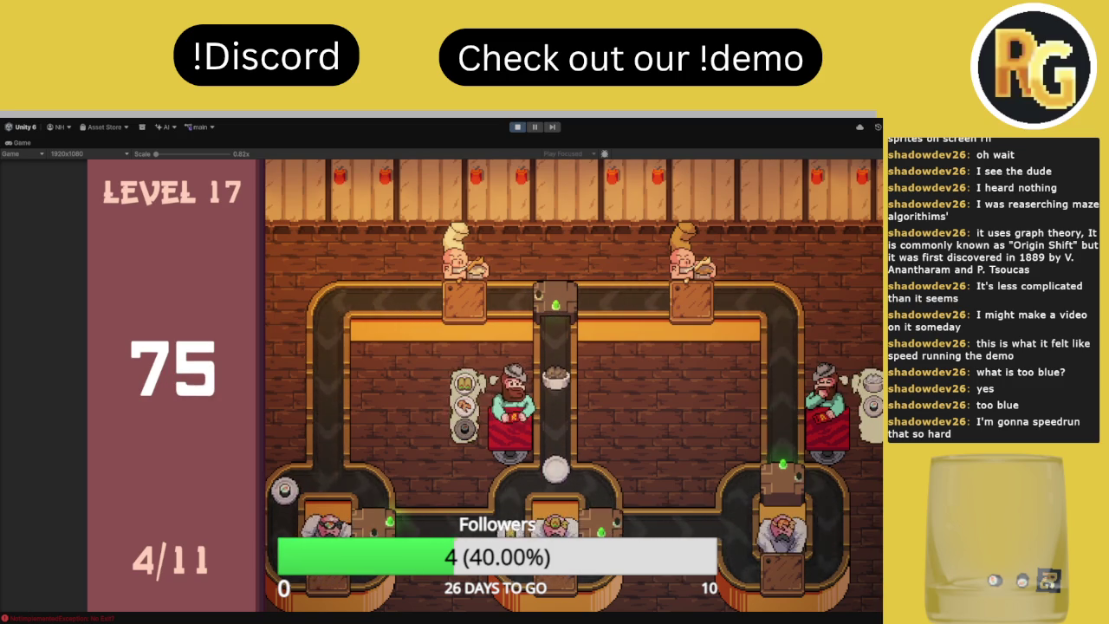
click(775, 489)
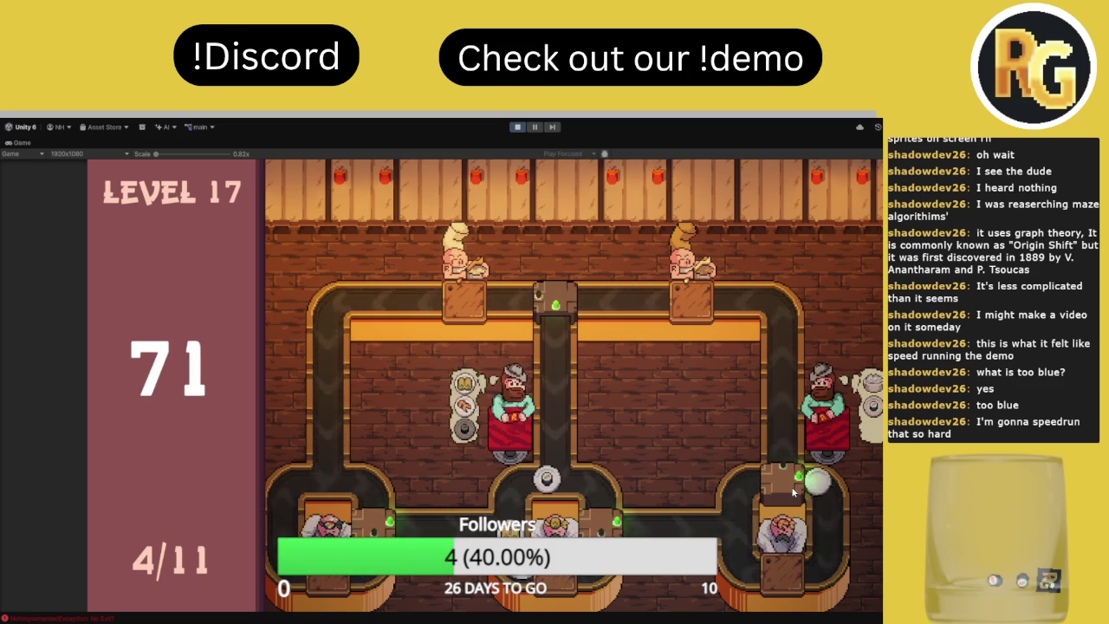
click(787, 487)
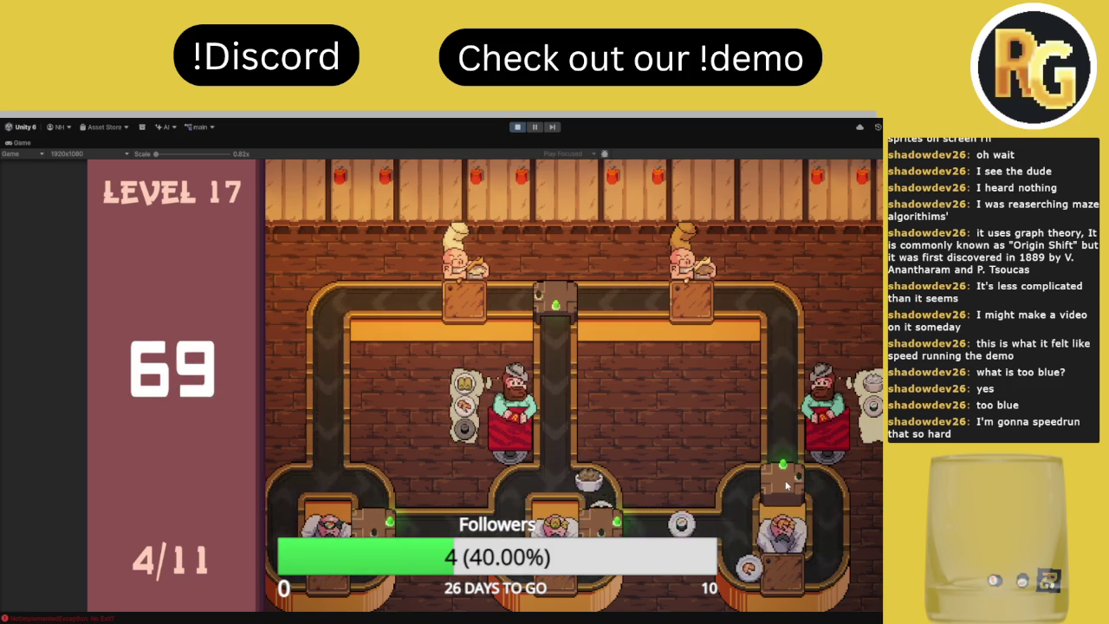
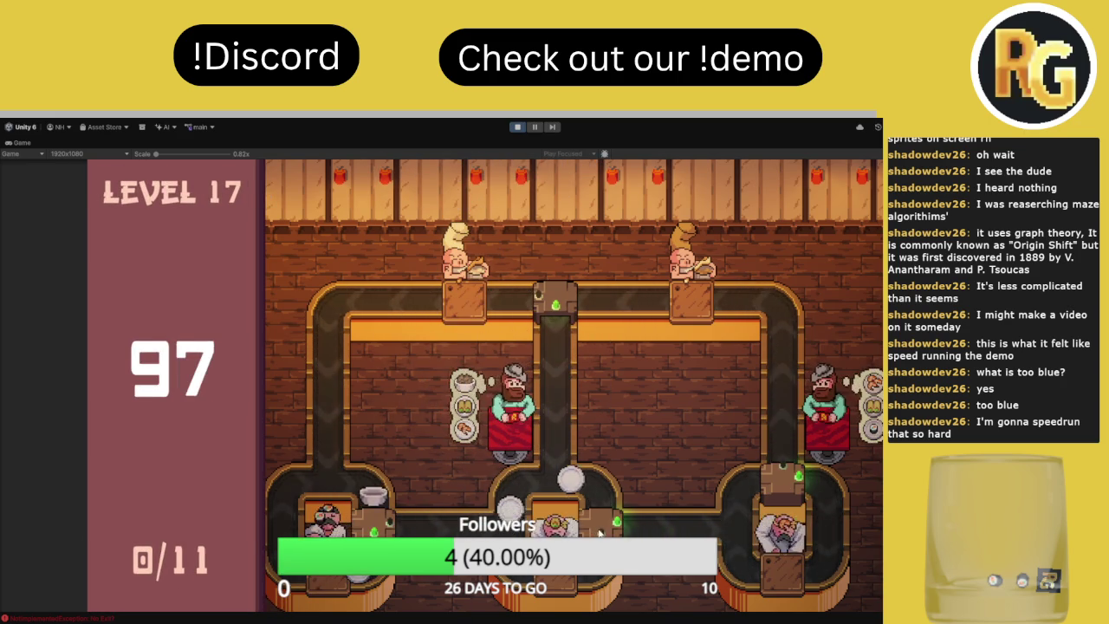
Start level 17's countdown and toggle the bottom-right junction until 4 of 11 orders are served
key(r)
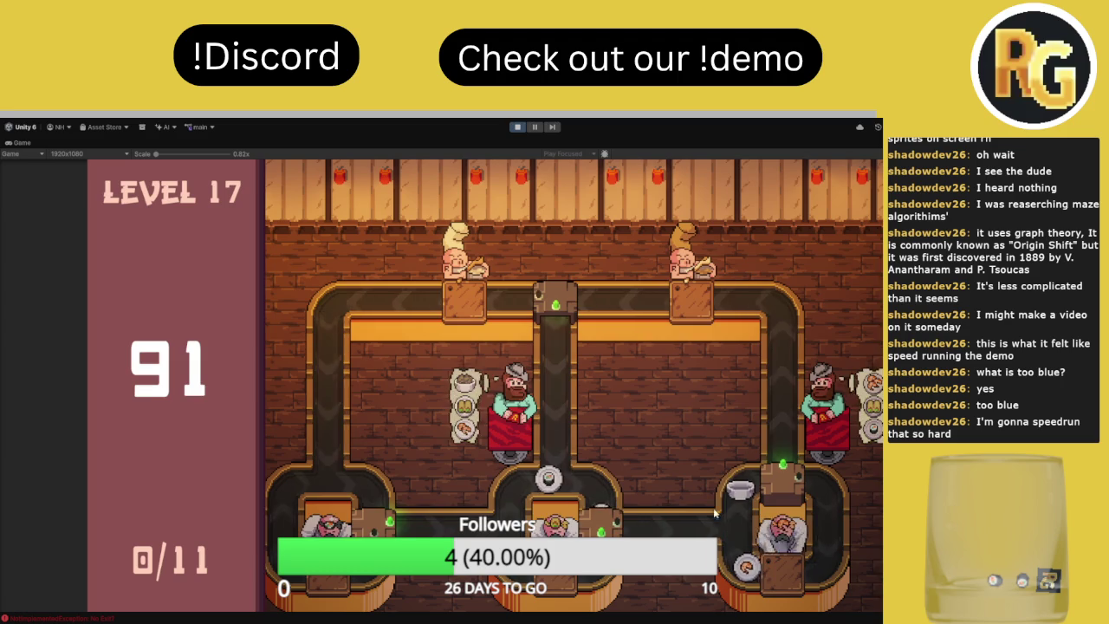
click(786, 486)
click(787, 485)
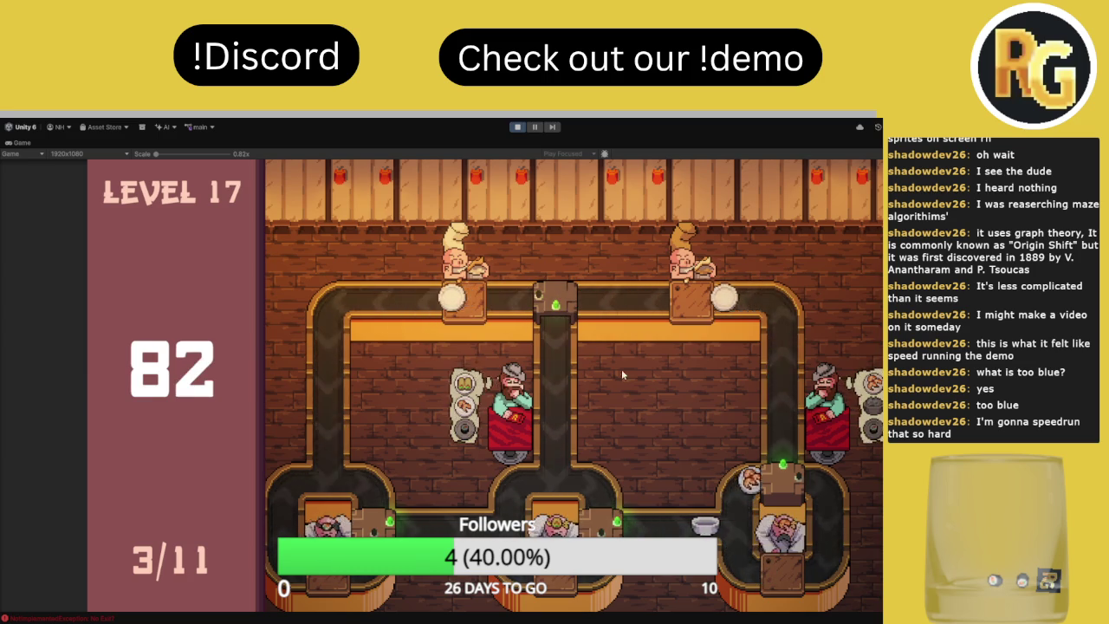
Flip the bottom-left, bottom-middle and bottom-right junctions to route plates to customers
click(559, 310)
click(611, 518)
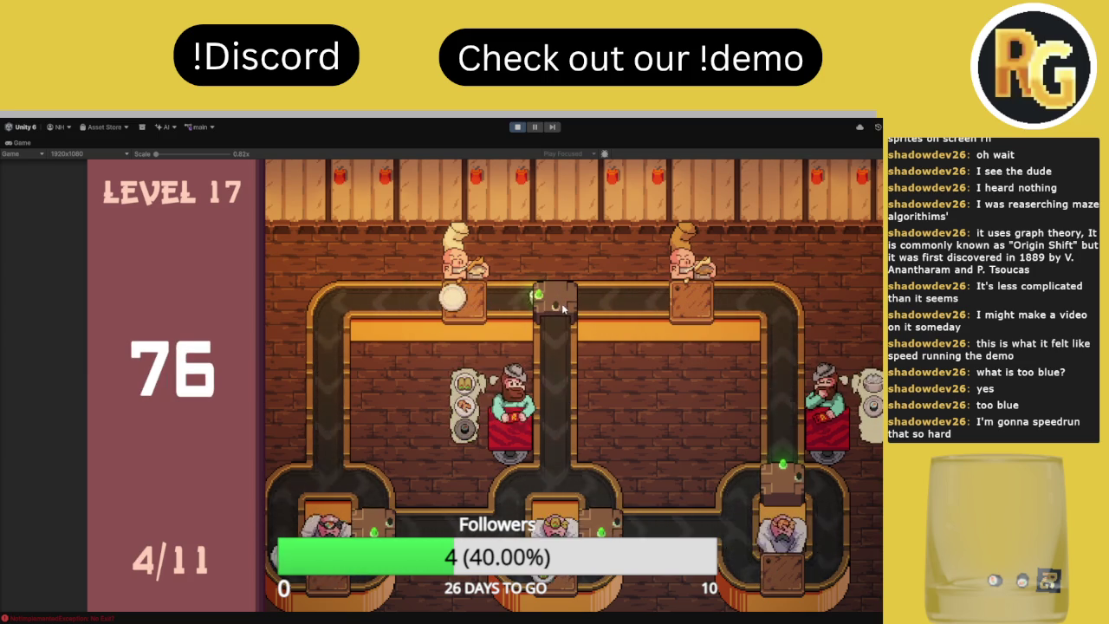
click(611, 520)
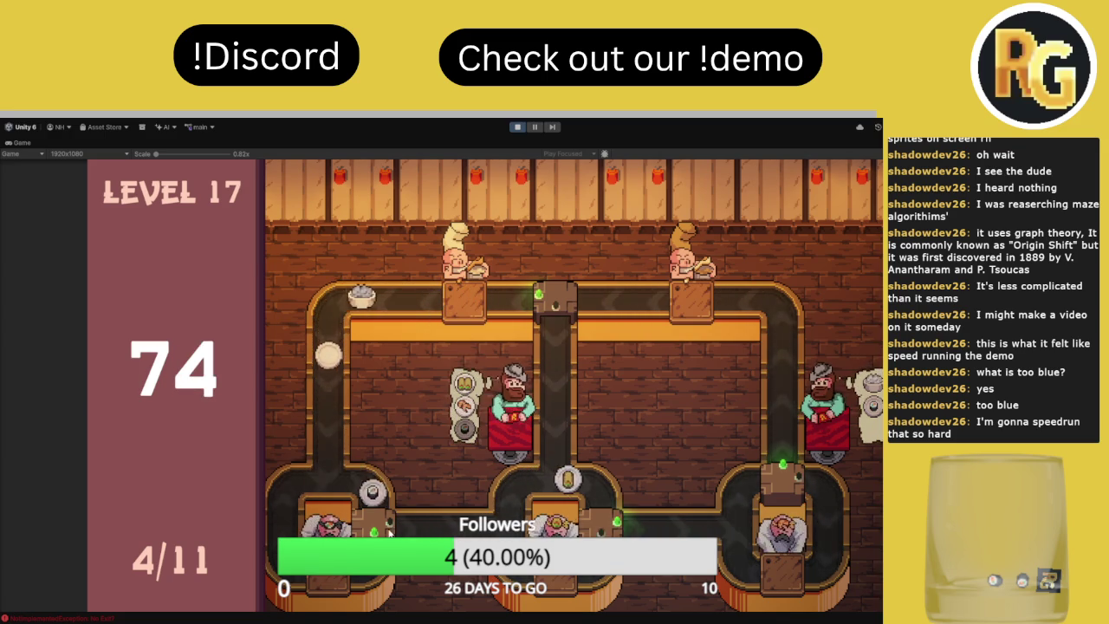
click(395, 533)
click(607, 531)
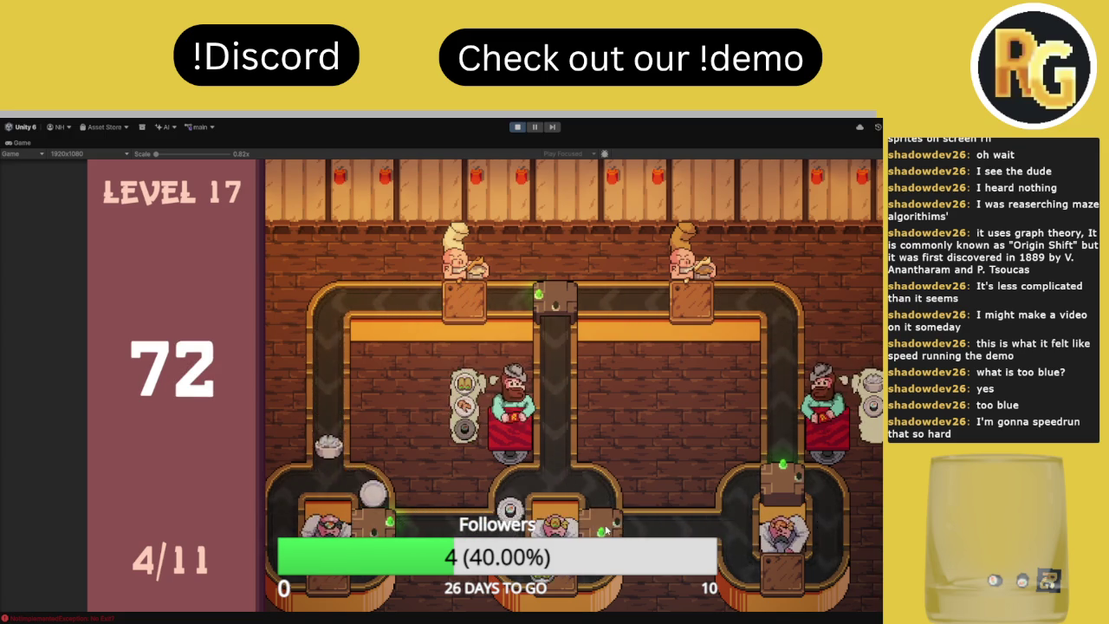
click(607, 528)
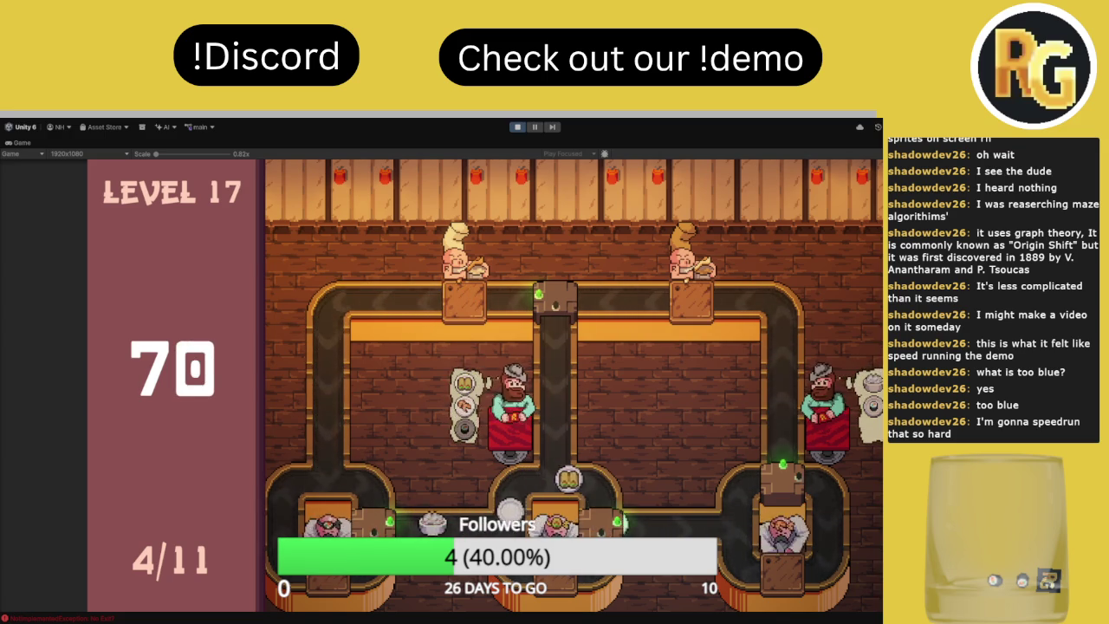
click(788, 494)
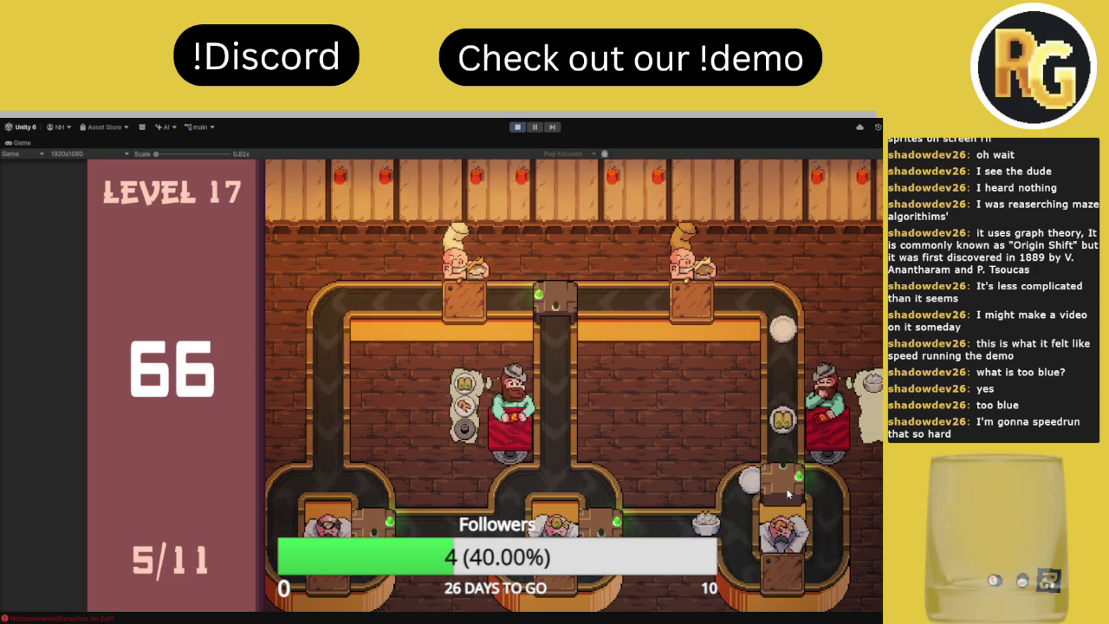
click(782, 487)
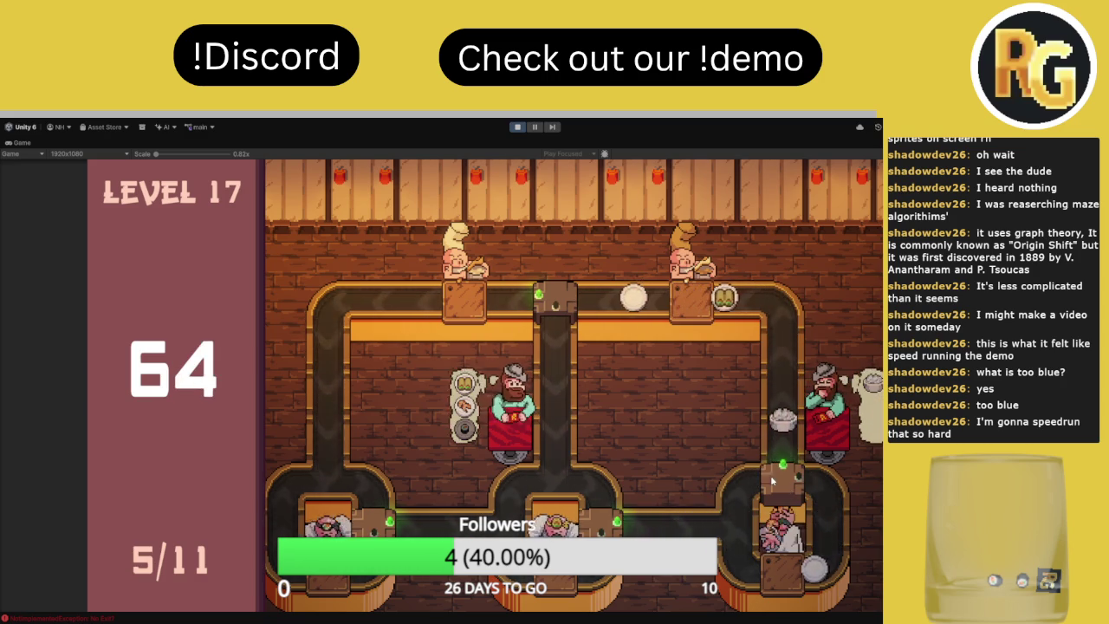
Pause and resume, toggle the bottom-right junction, then stop Play mode once level 17 finishes at 10/11
click(535, 127)
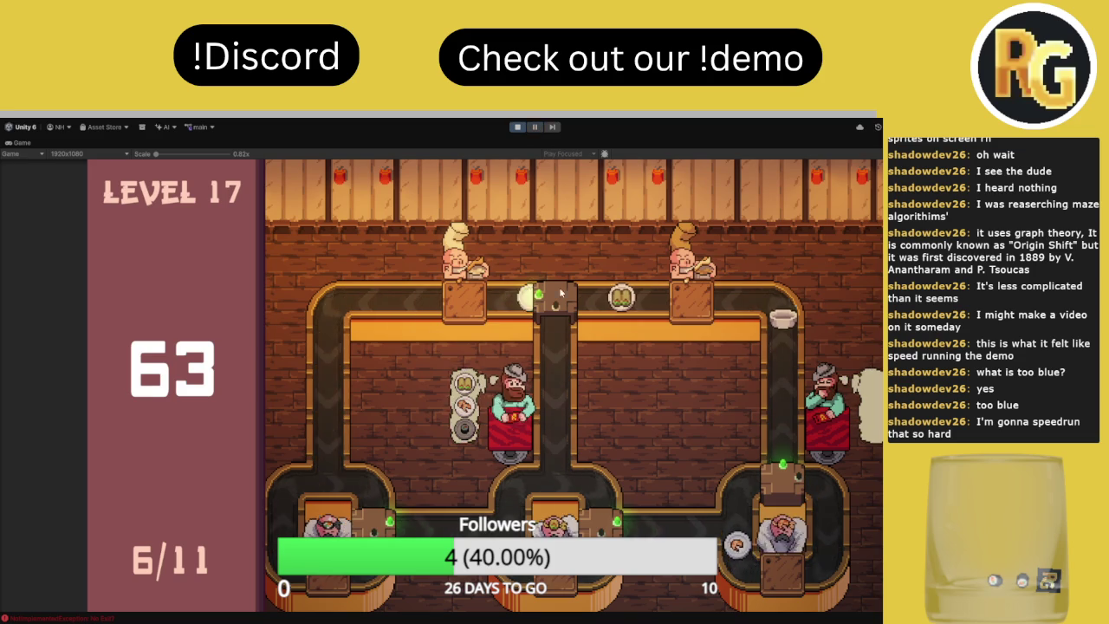
click(534, 128)
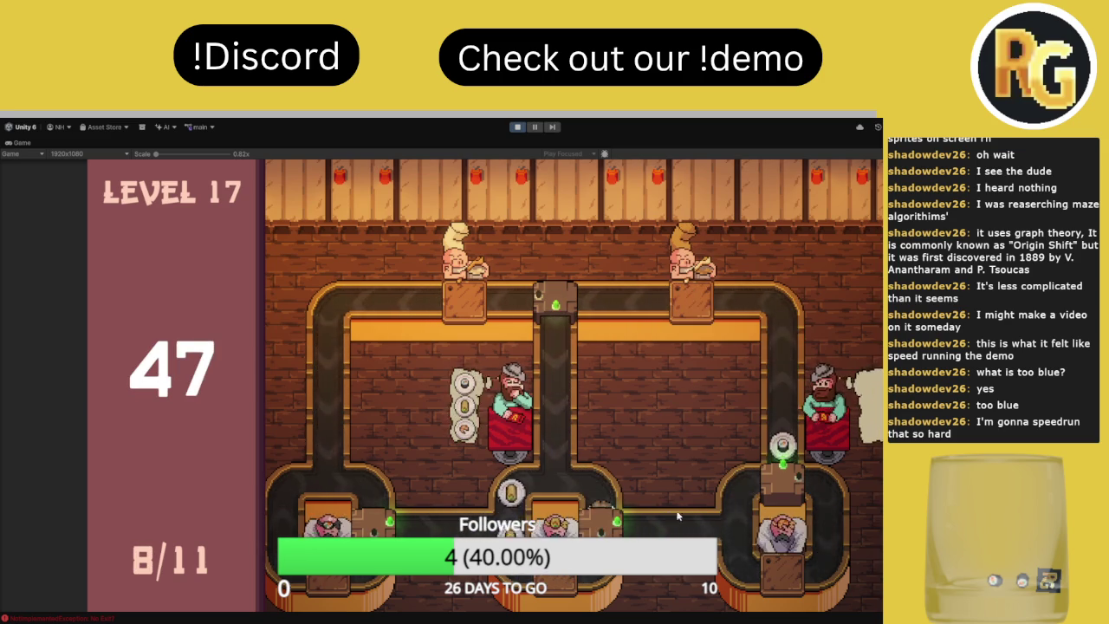
click(783, 487)
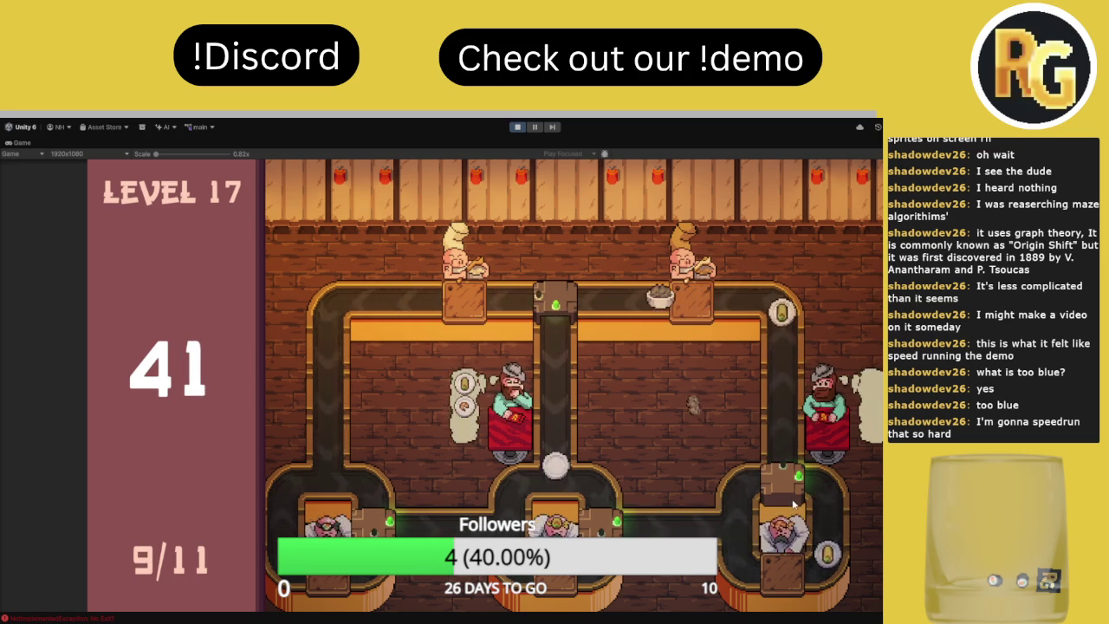
click(768, 469)
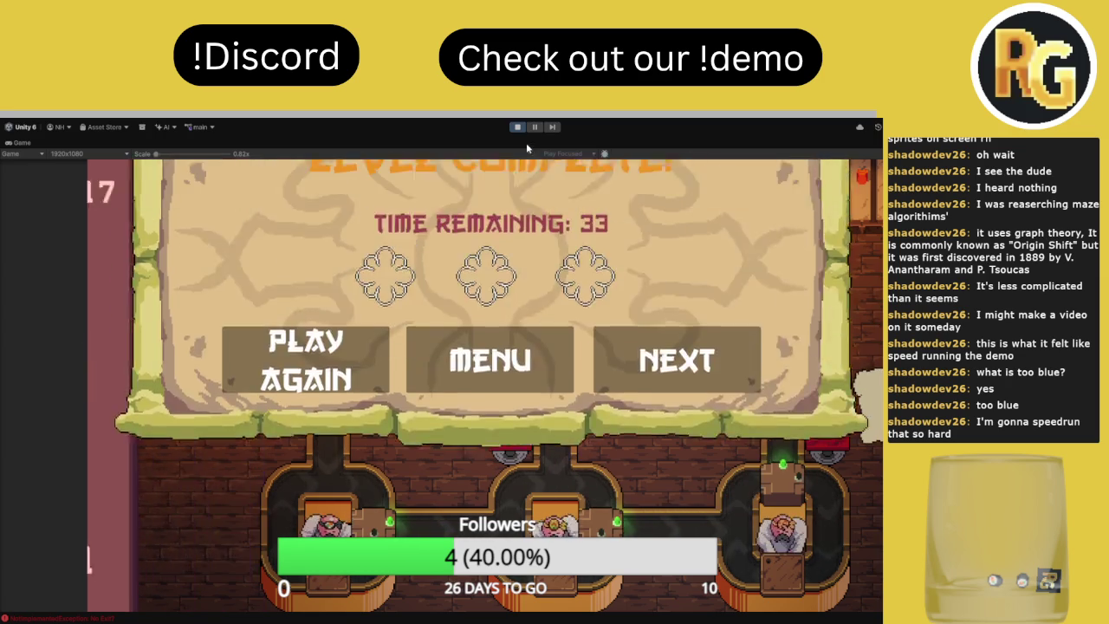
click(518, 127)
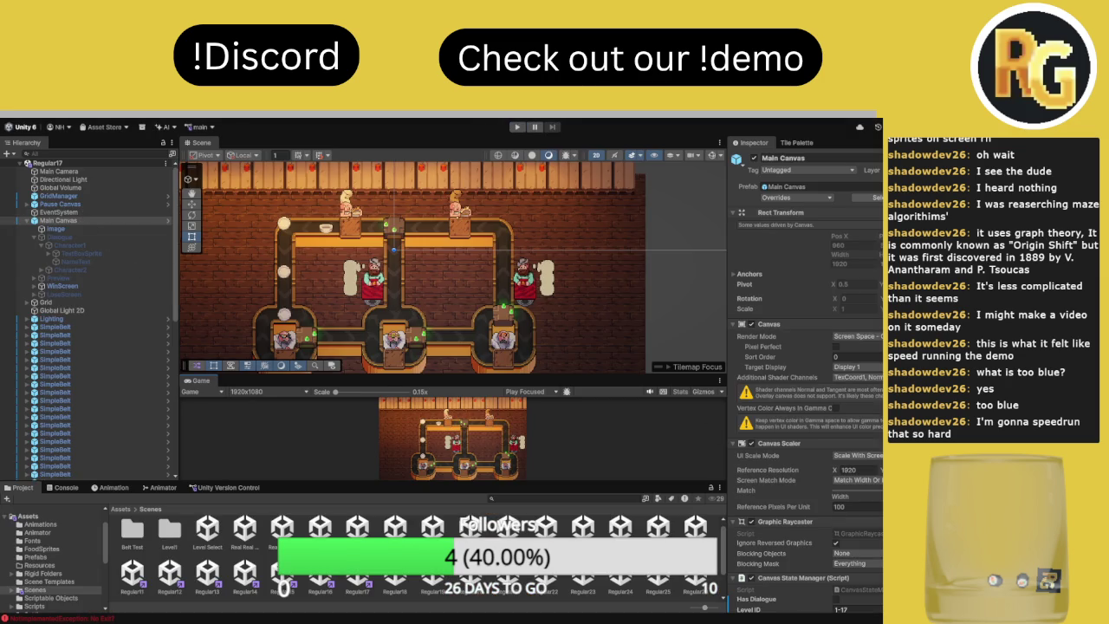
Commit the Perfect Score value and save the Regular17 scene
scroll(806, 390, down, 5)
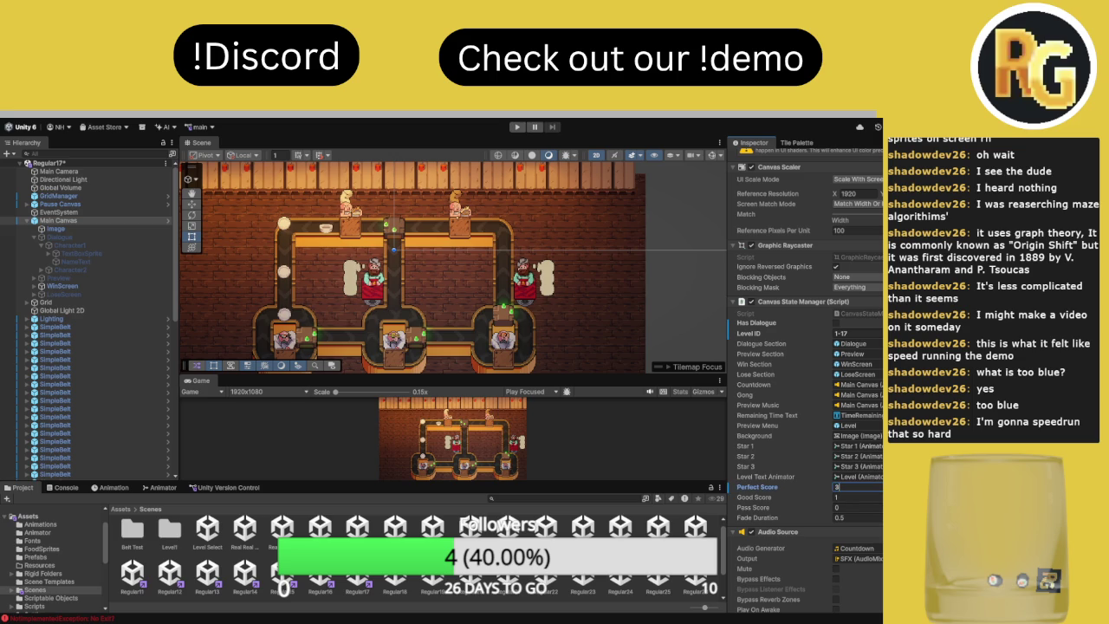
click(863, 499)
key(ctrl+s)
Open the Regular18 scene and inspect its Main Canvas Dialogue object
double_click(404, 589)
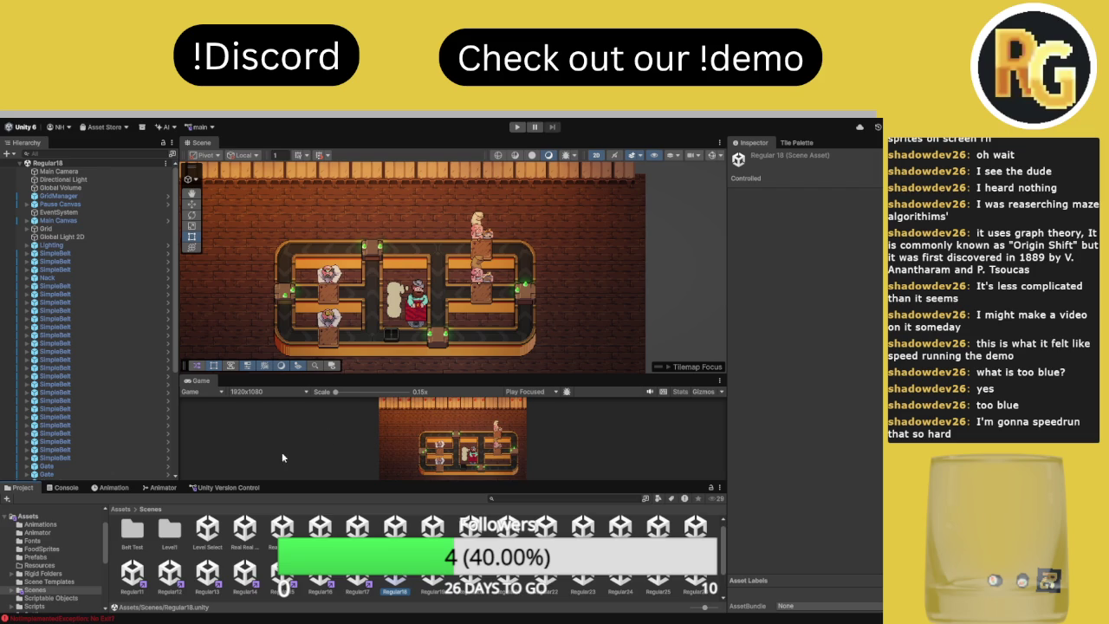
click(59, 204)
click(27, 220)
click(47, 237)
scroll(867, 485, down, 5)
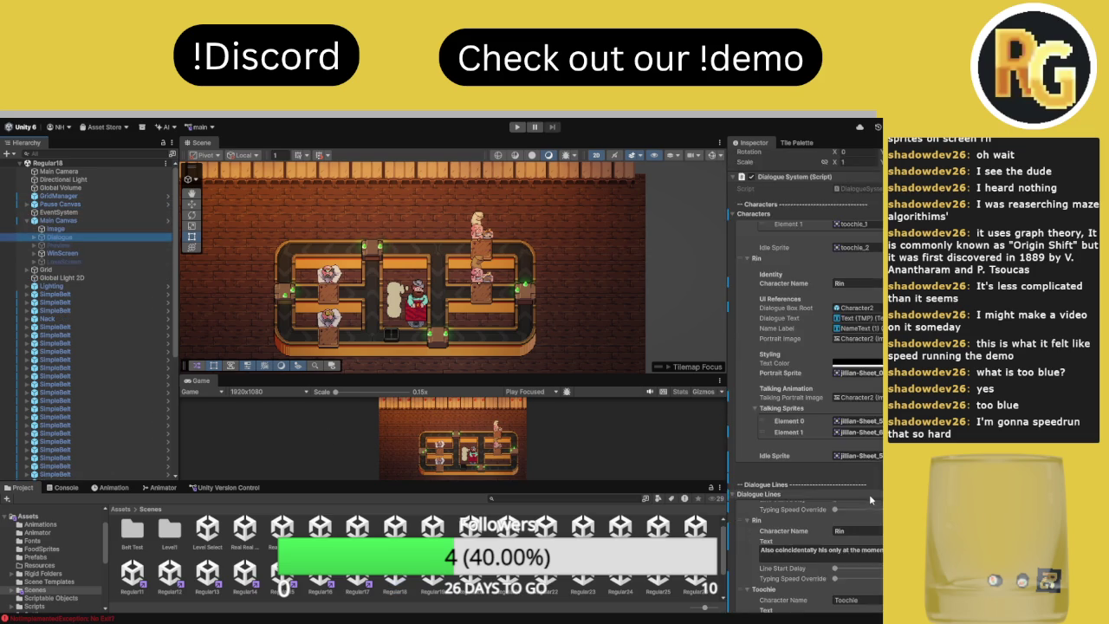
scroll(869, 507, up, 2)
scroll(871, 521, up, 3)
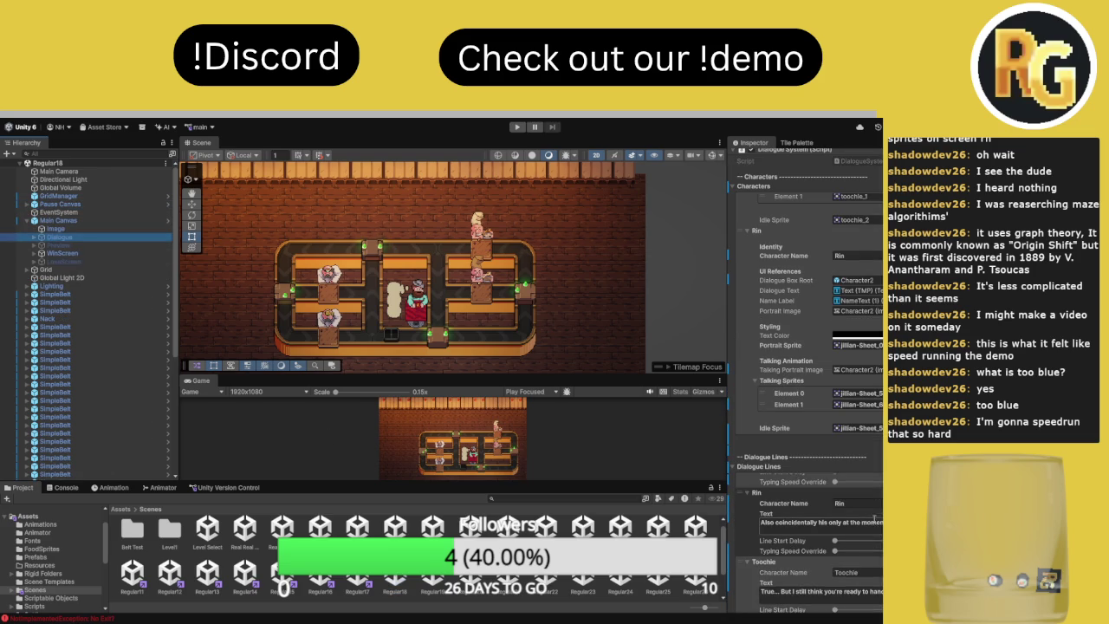
scroll(866, 448, up, 2)
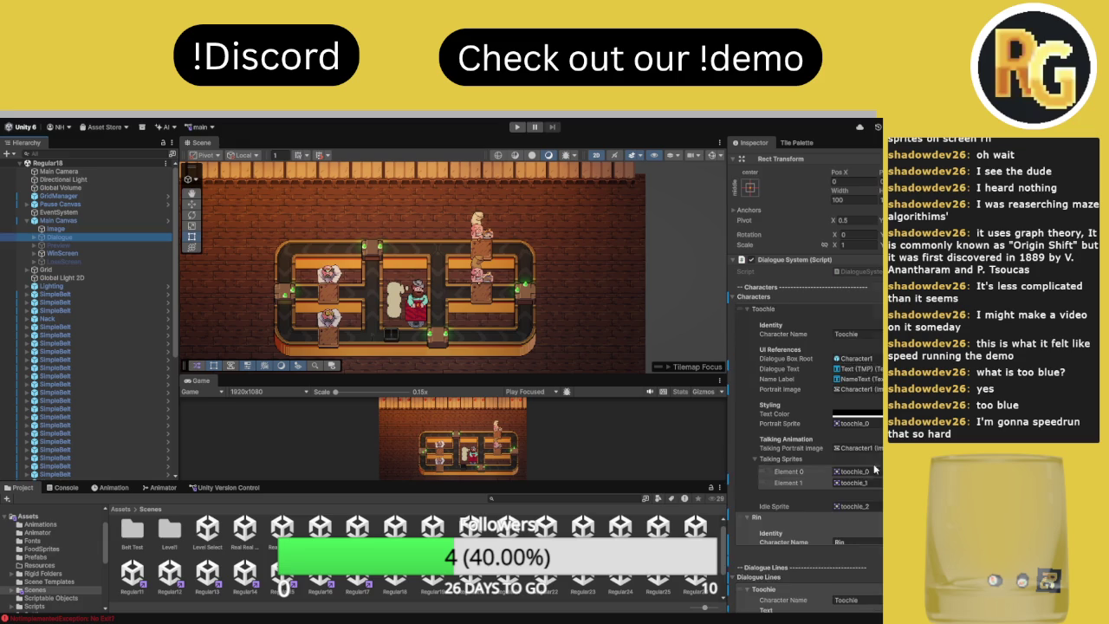
Set Main Canvas Level ID to 1-18, then maximize the Game view and start playtesting
click(76, 221)
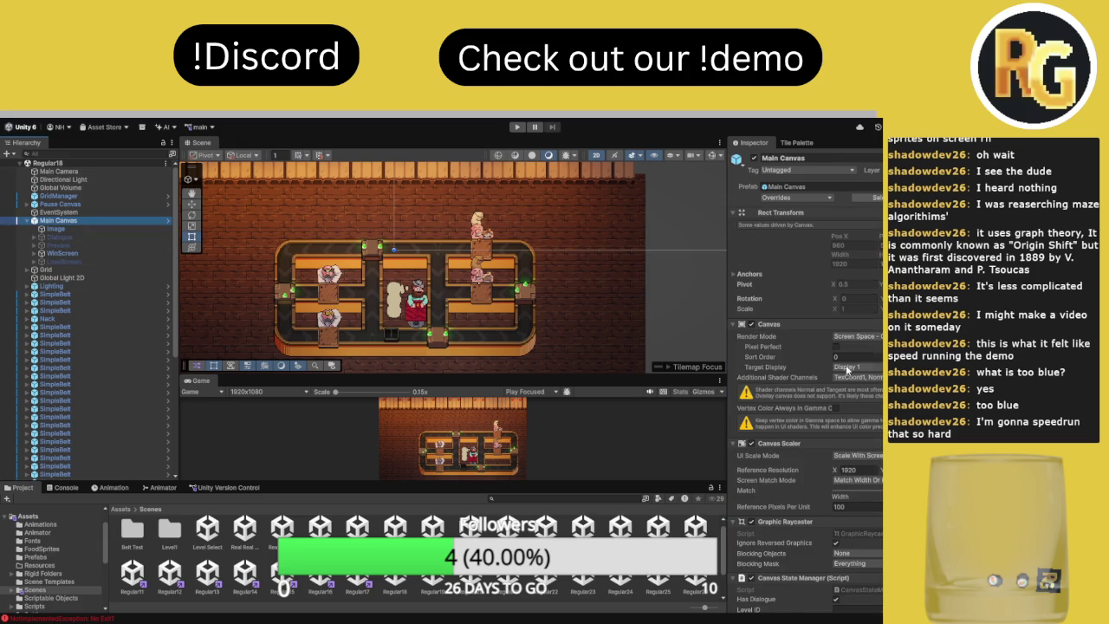
scroll(858, 528, down, 2)
click(857, 555)
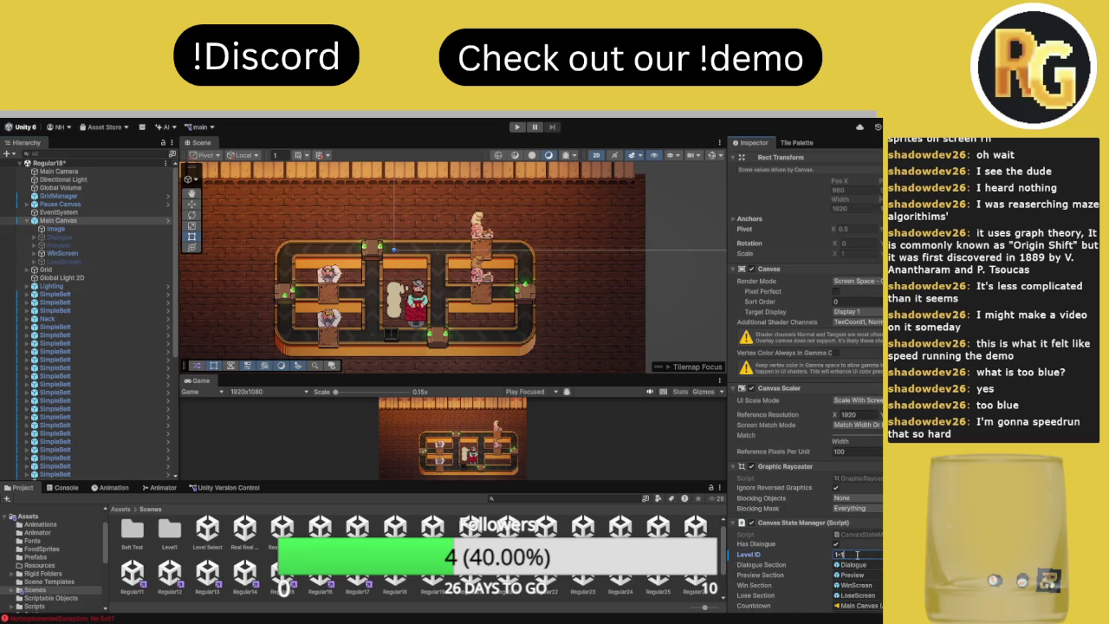
scroll(857, 555, down, 5)
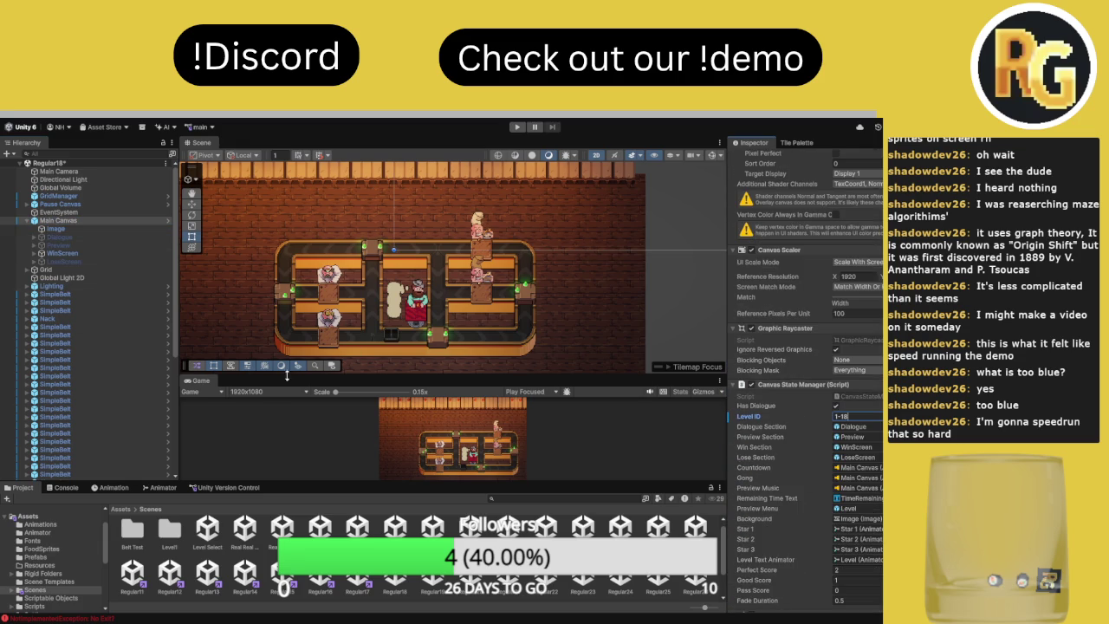
double_click(194, 381)
click(517, 128)
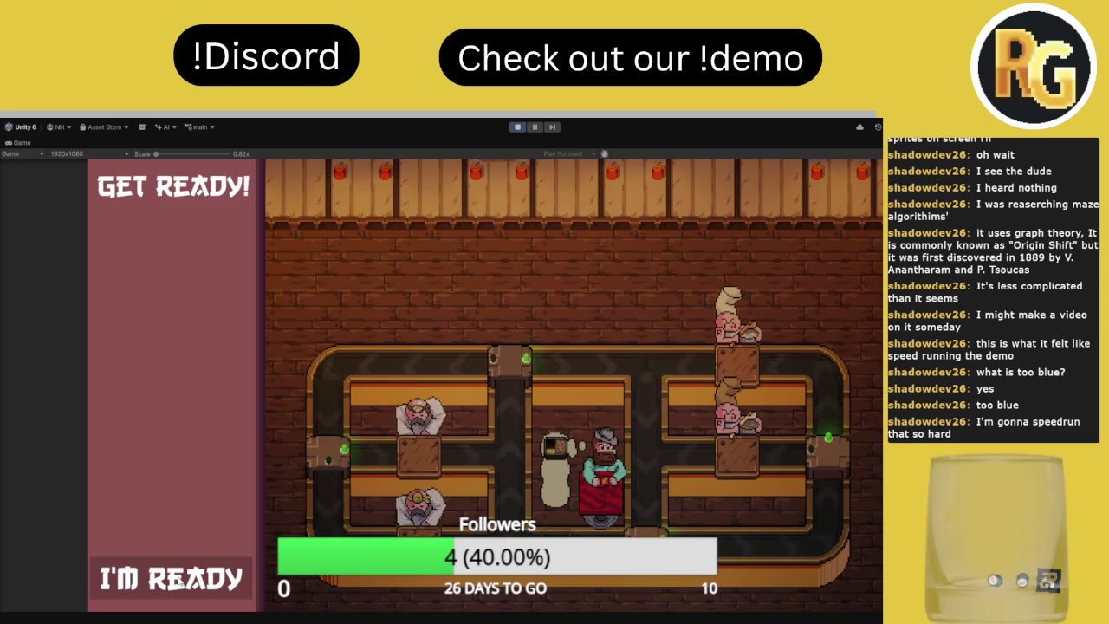
Start level 18, pause and resume, and reroute the top-center and right junctions to finish with 48 seconds left
click(177, 583)
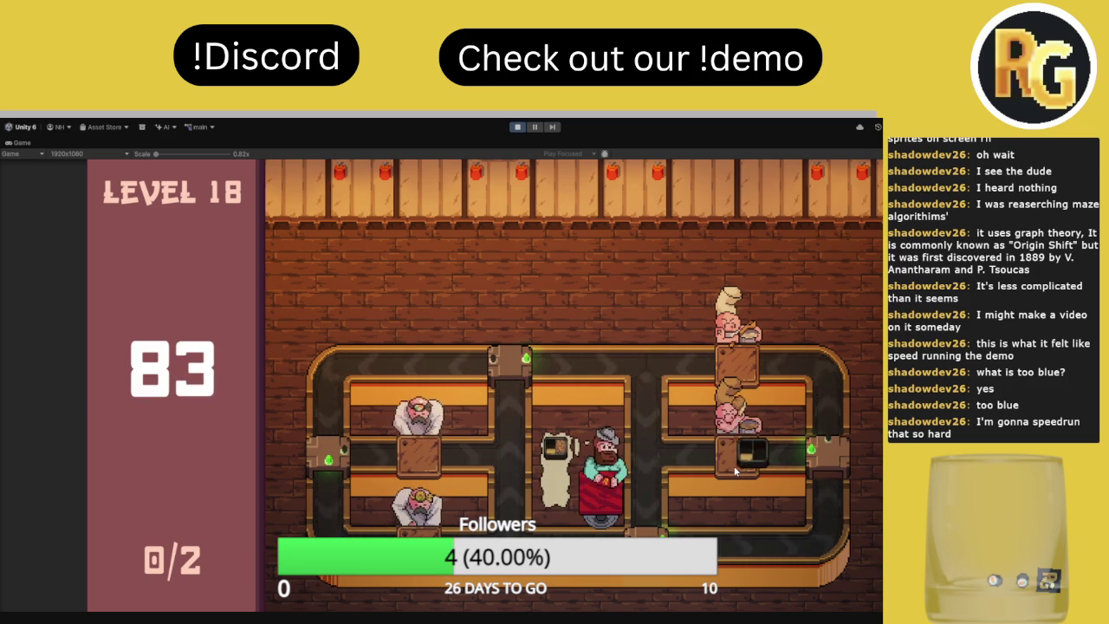
click(535, 128)
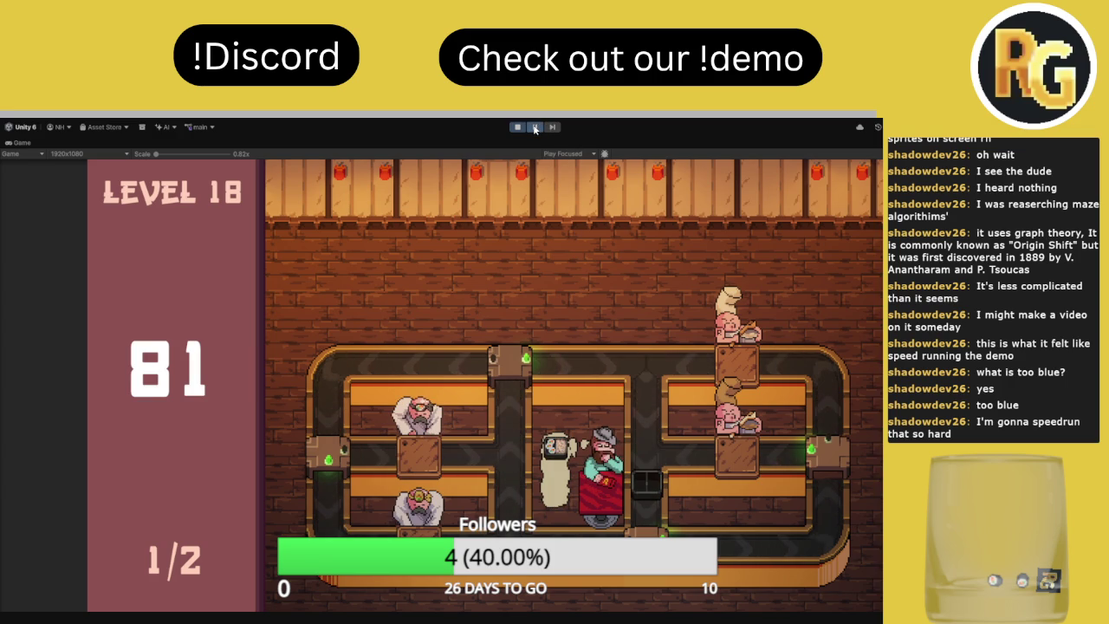
click(534, 128)
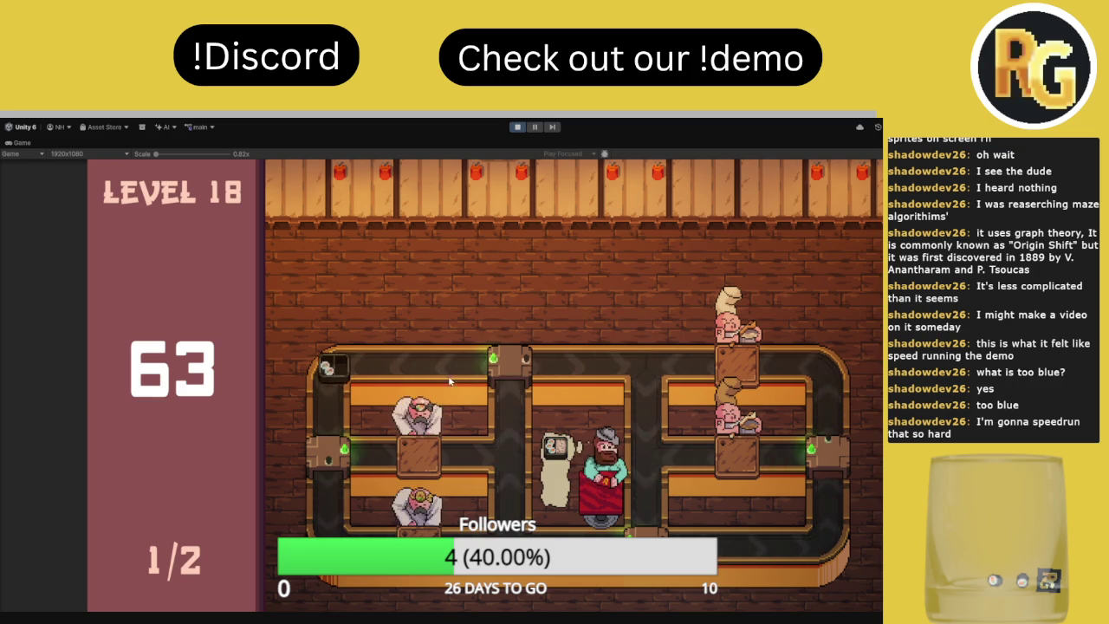
click(499, 376)
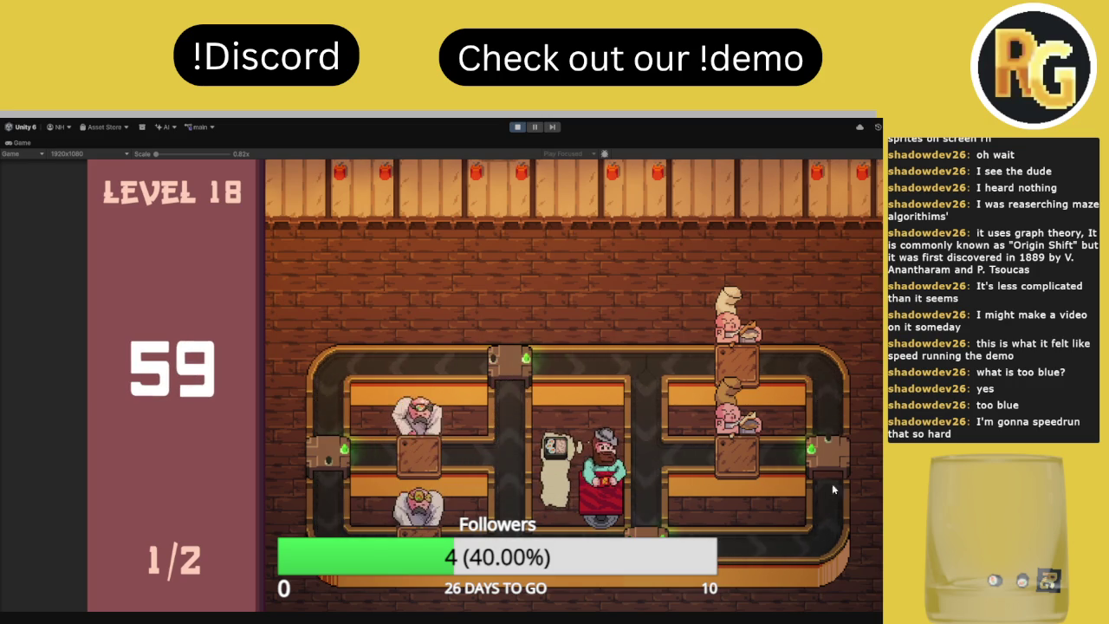
click(815, 461)
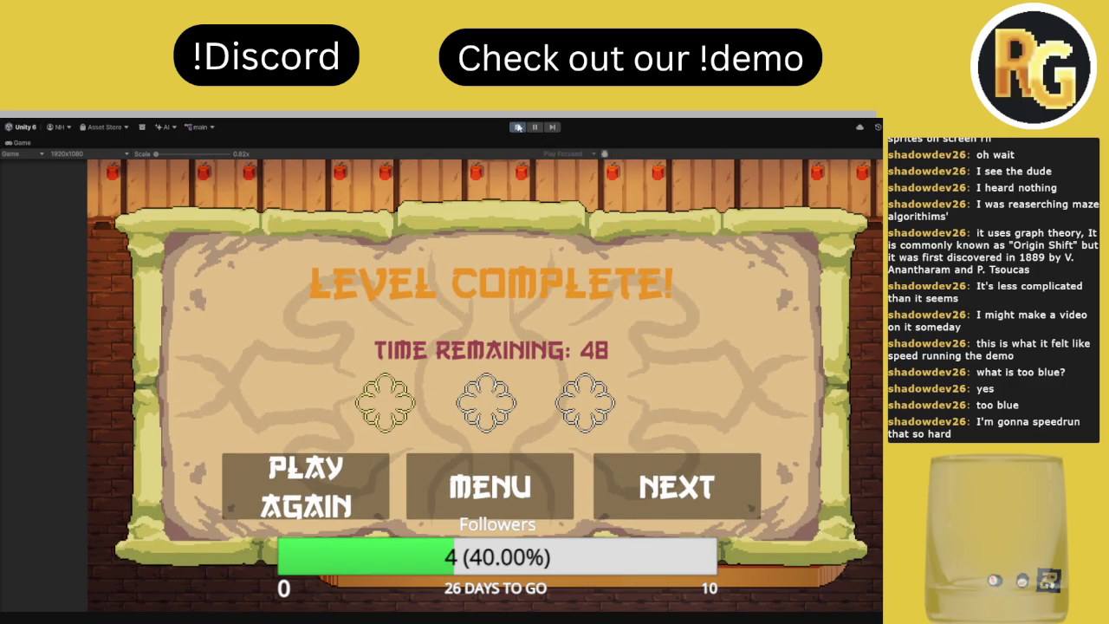
Exit Play mode, save Regular18 with Perfect Score 45 and Good Score 30, and enlarge the Game view
click(518, 126)
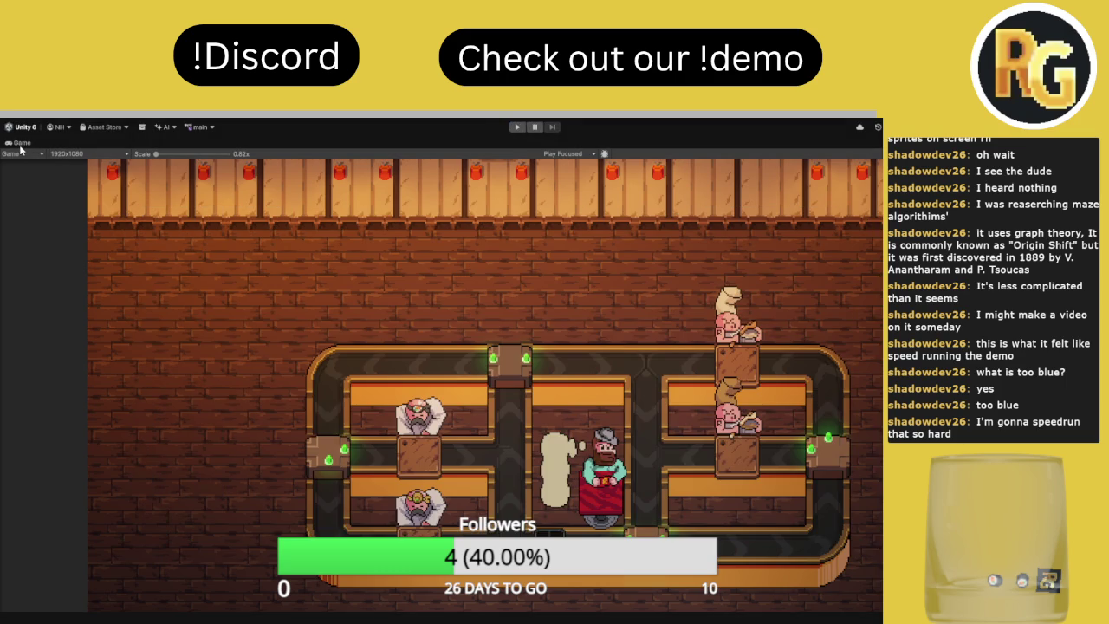
double_click(26, 144)
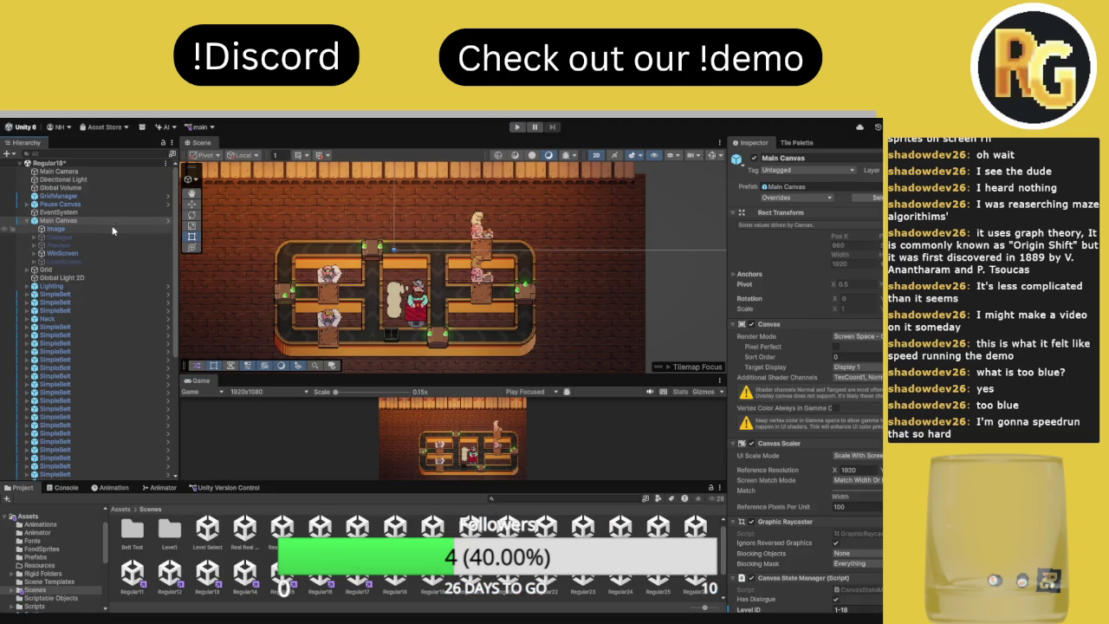
scroll(806, 390, down, 5)
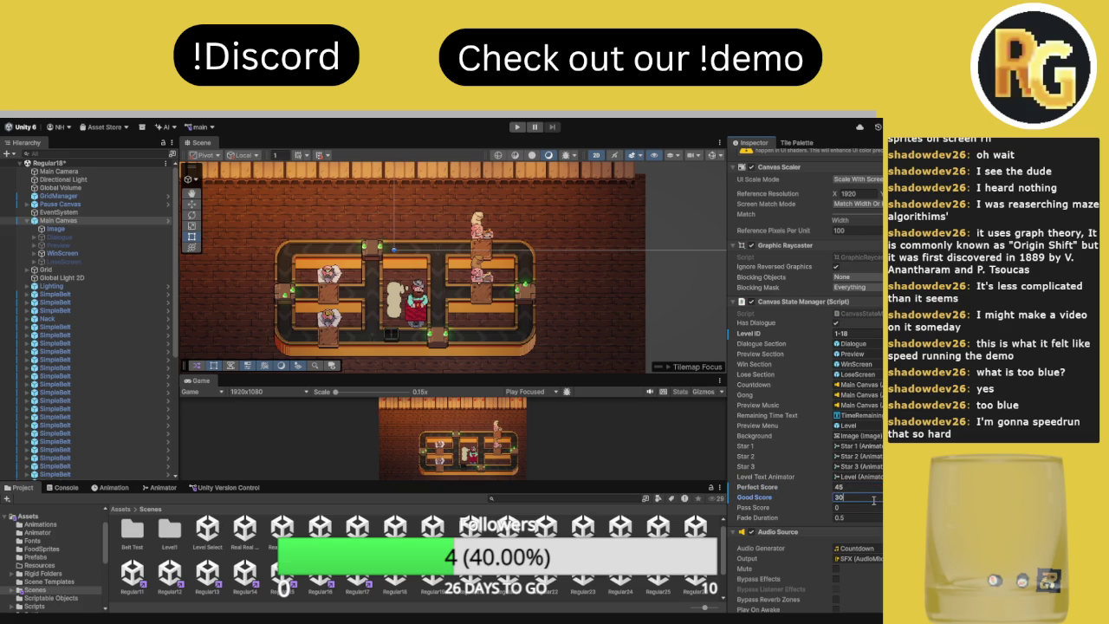
key(ctrl+s)
drag(443, 372, 444, 297)
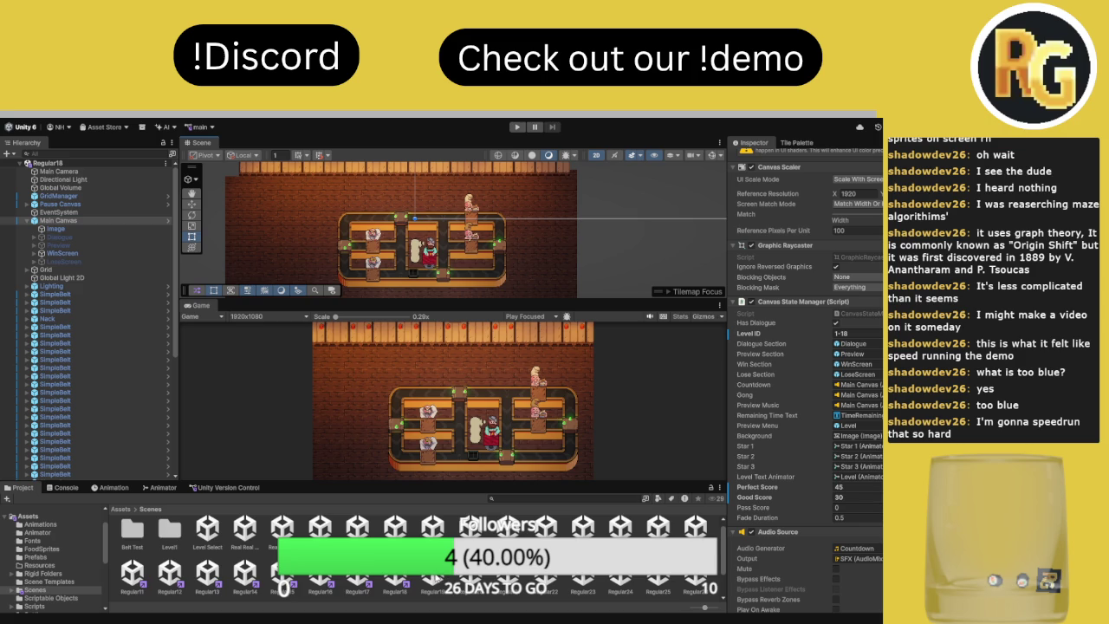
Open the Regular19 scene and inspect its Main Camera, Main Canvas and Dialogue objects
double_click(433, 572)
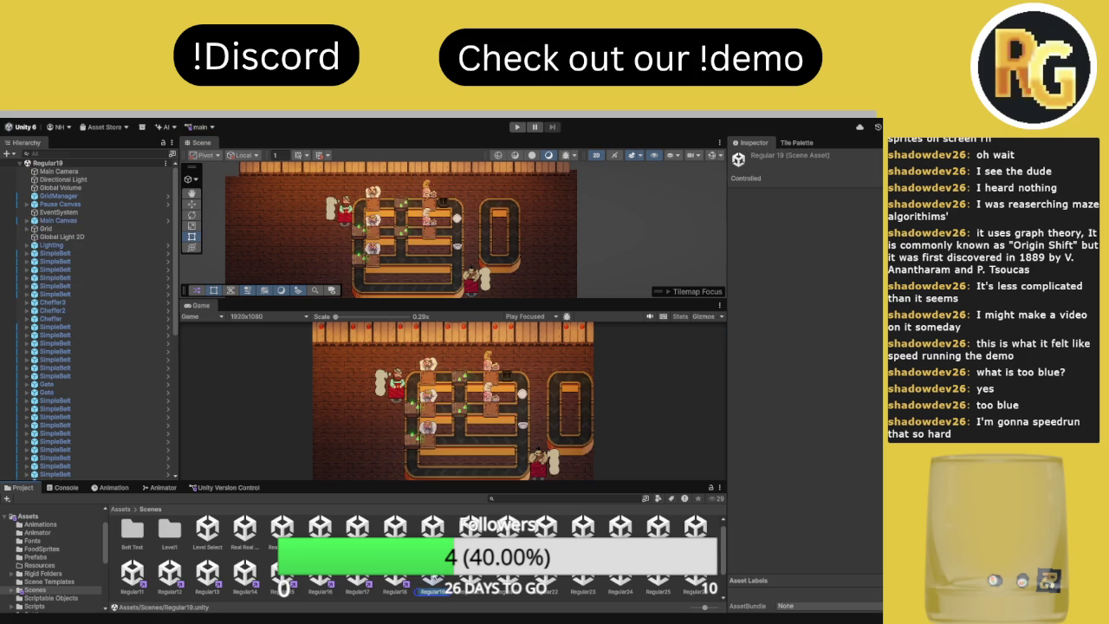
click(72, 171)
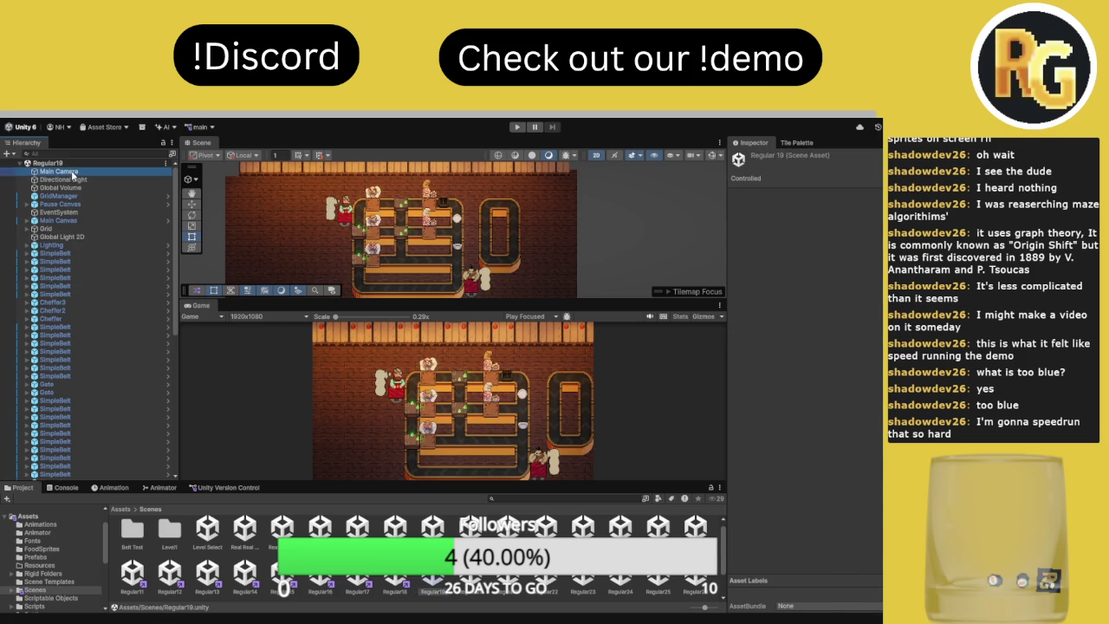
click(86, 221)
click(28, 221)
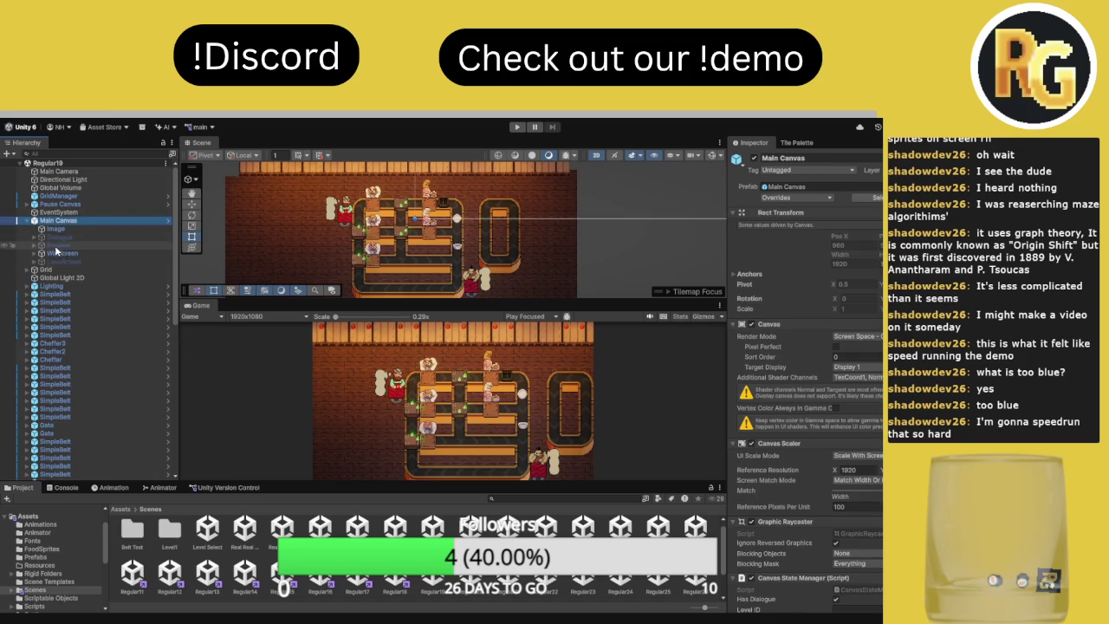
click(33, 240)
Uncheck Has Dialogue on Main Canvas, set Level ID 1-19, and enlarge the Game view further
scroll(872, 407, down, 5)
scroll(873, 407, down, 5)
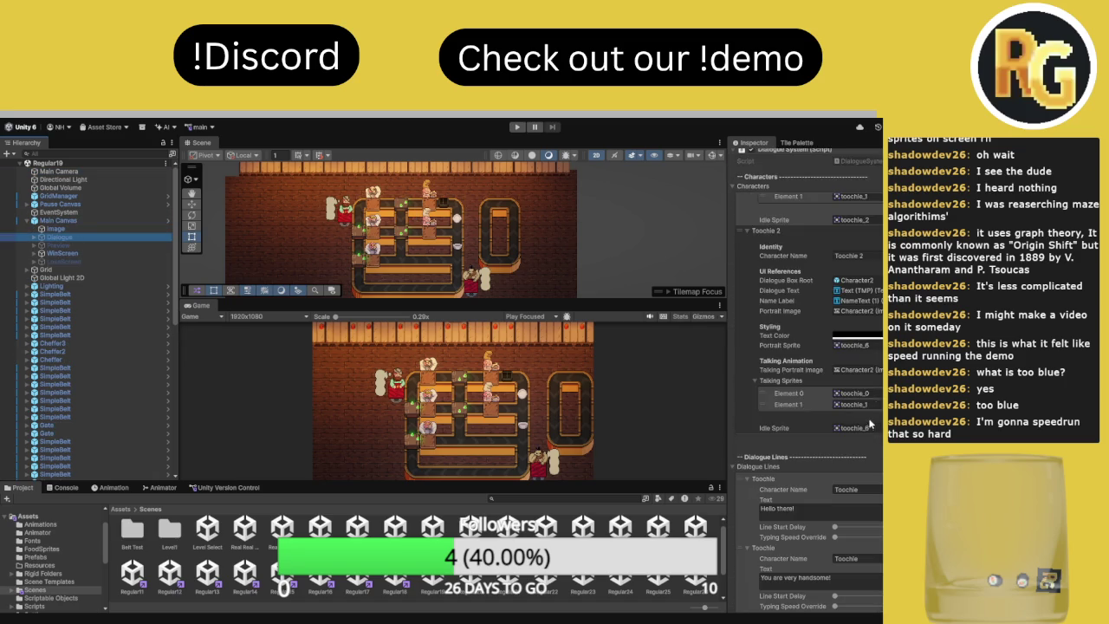
click(121, 221)
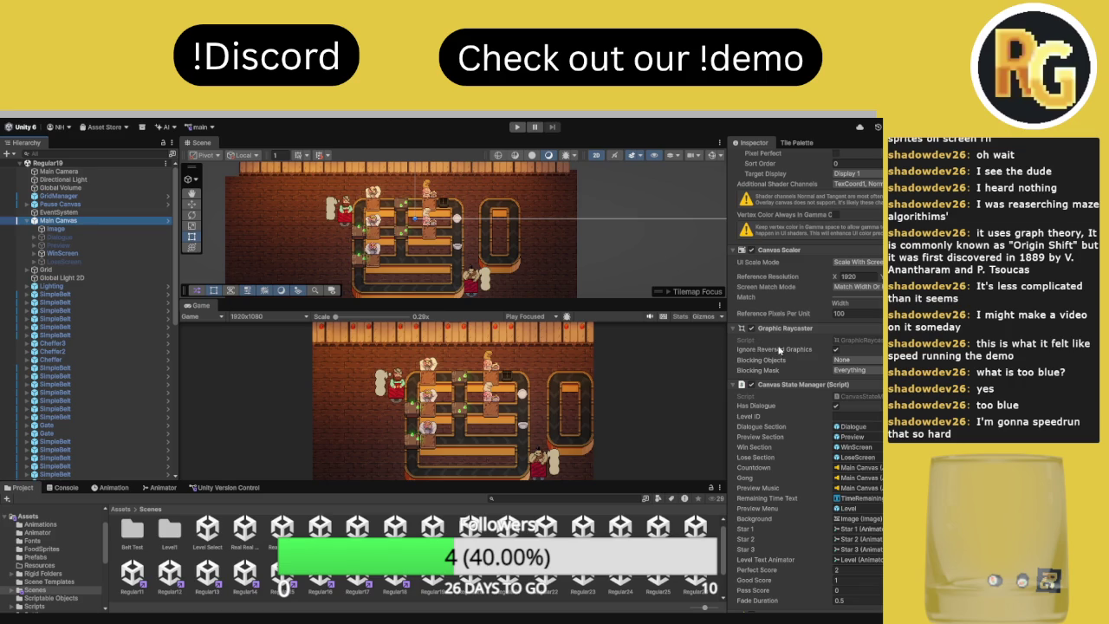
click(836, 406)
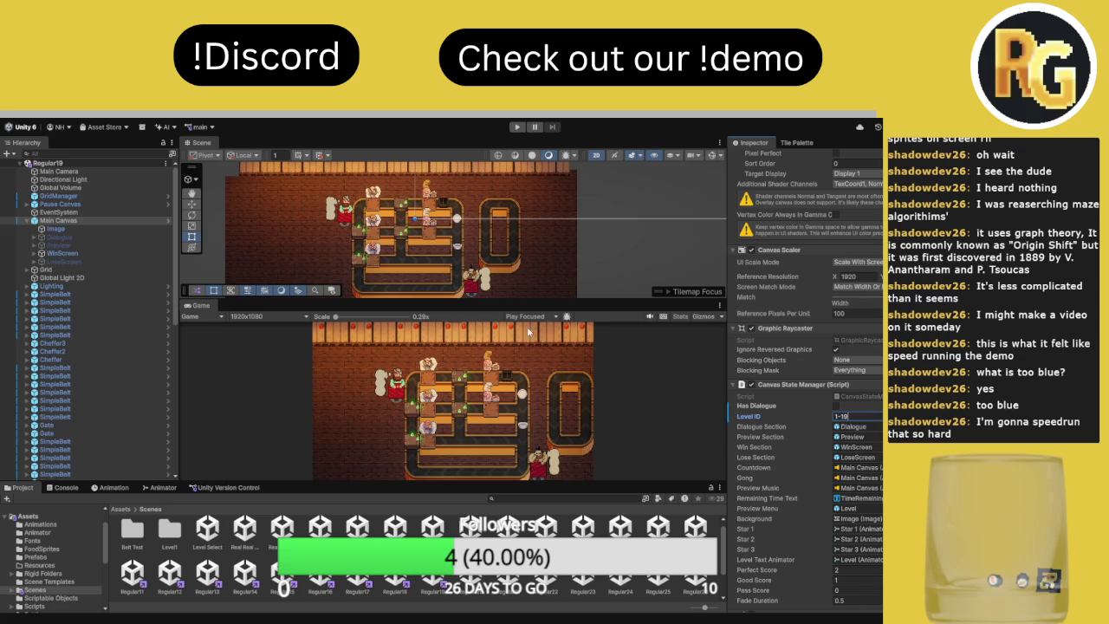
drag(511, 305, 510, 168)
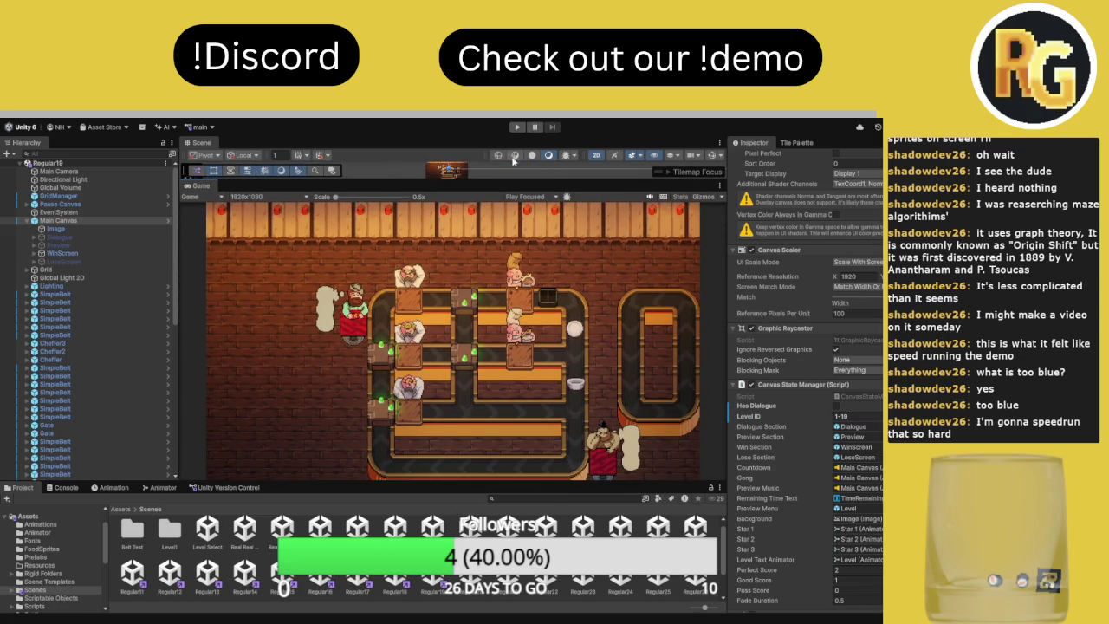
Play level 19 maximized, pause and resume, and route a bowl right to serve 2 of 10 orders
click(517, 127)
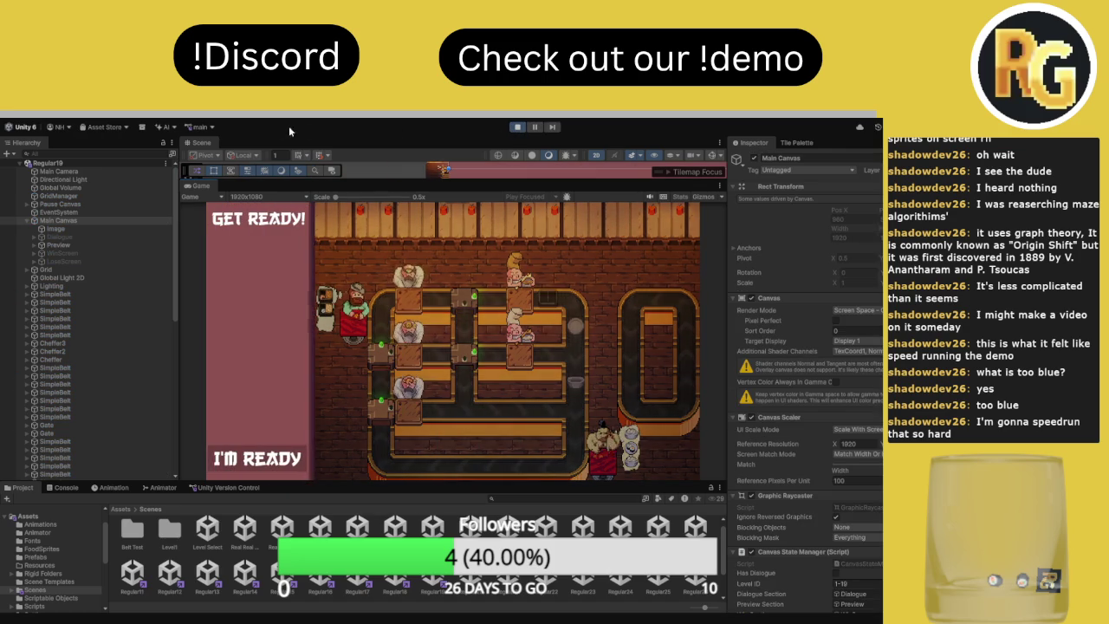
double_click(207, 187)
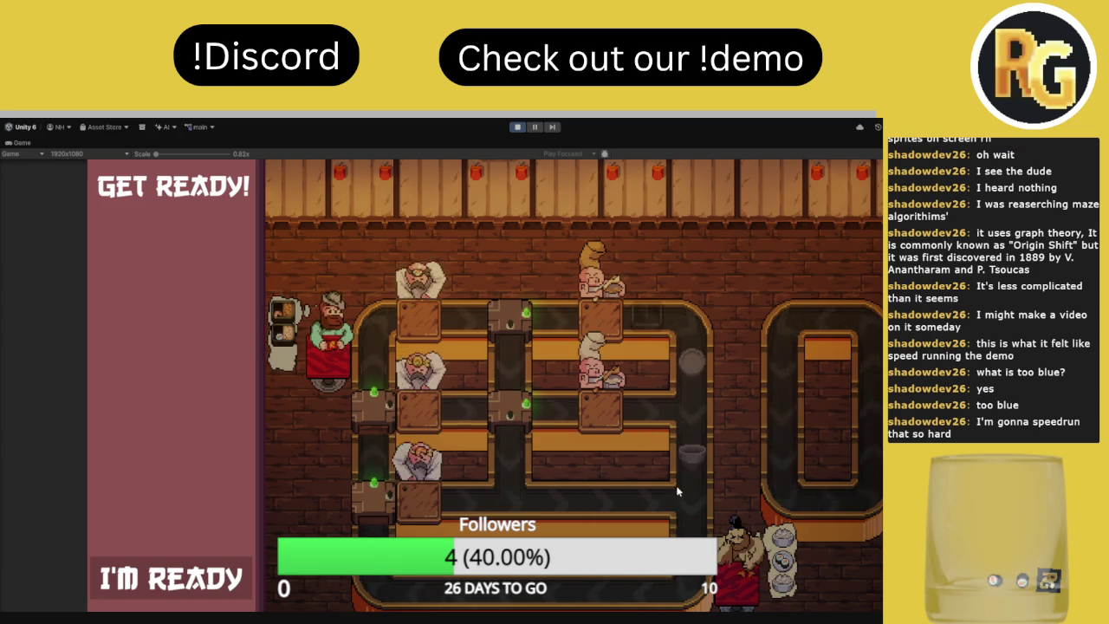
click(121, 567)
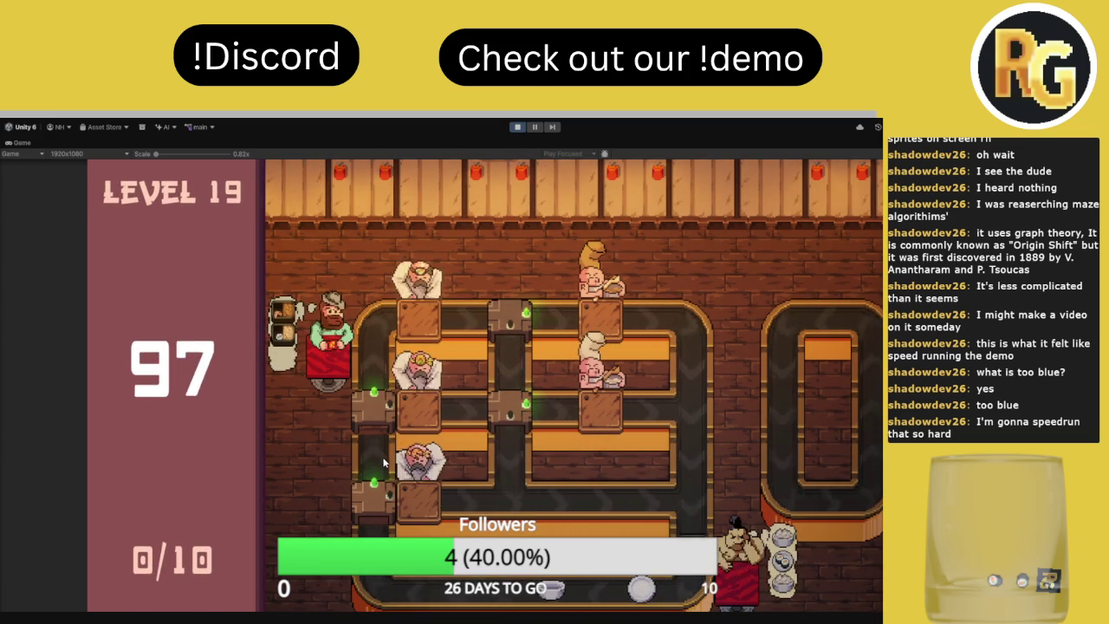
click(535, 129)
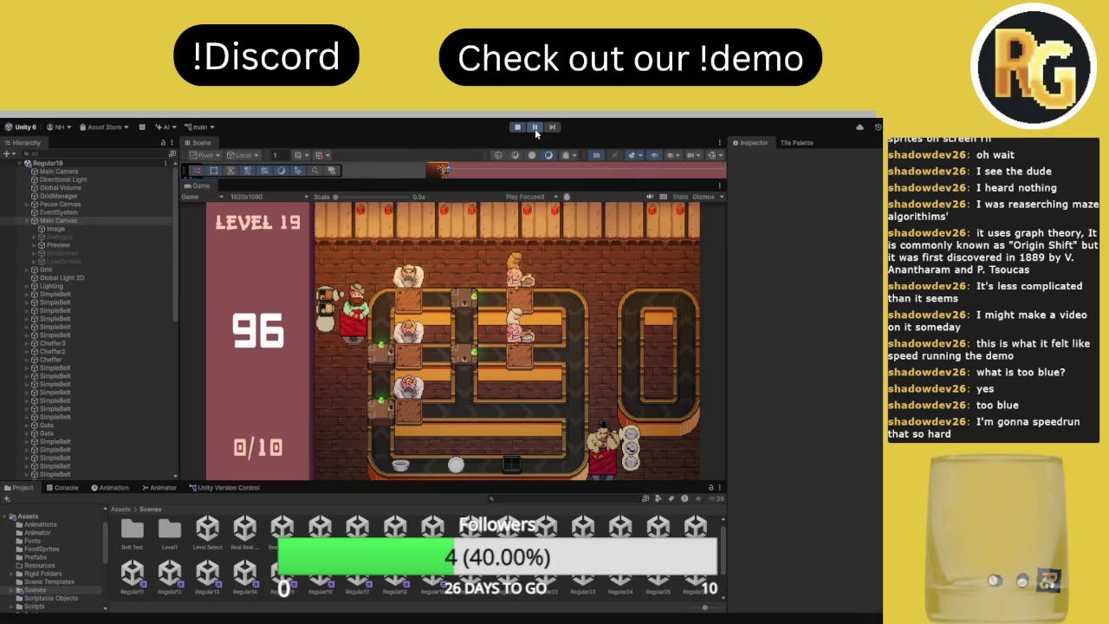
double_click(200, 188)
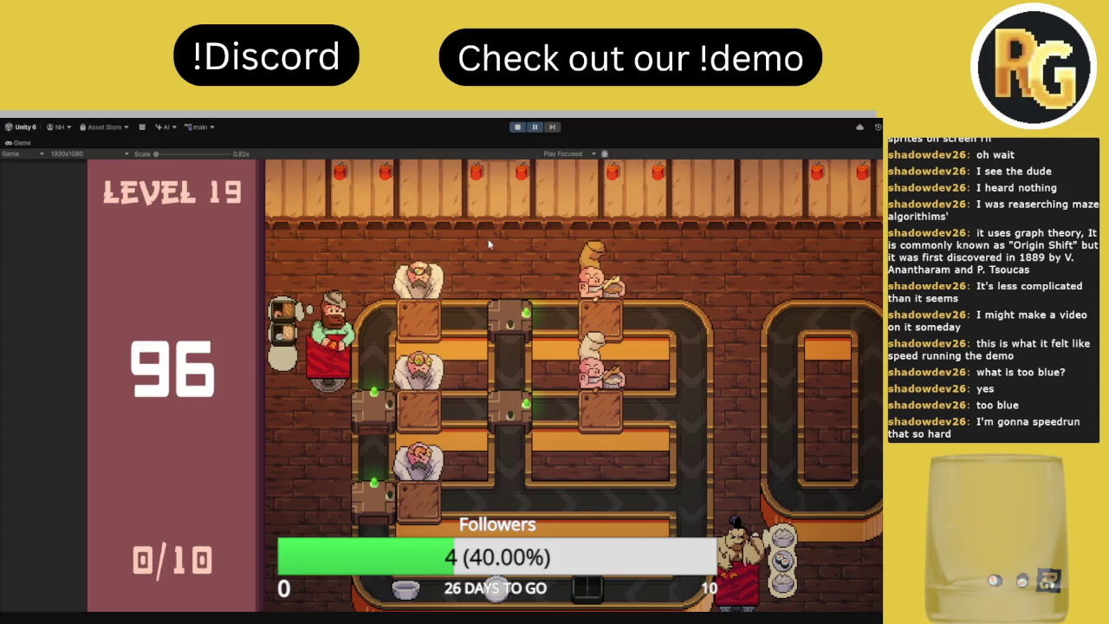
click(532, 128)
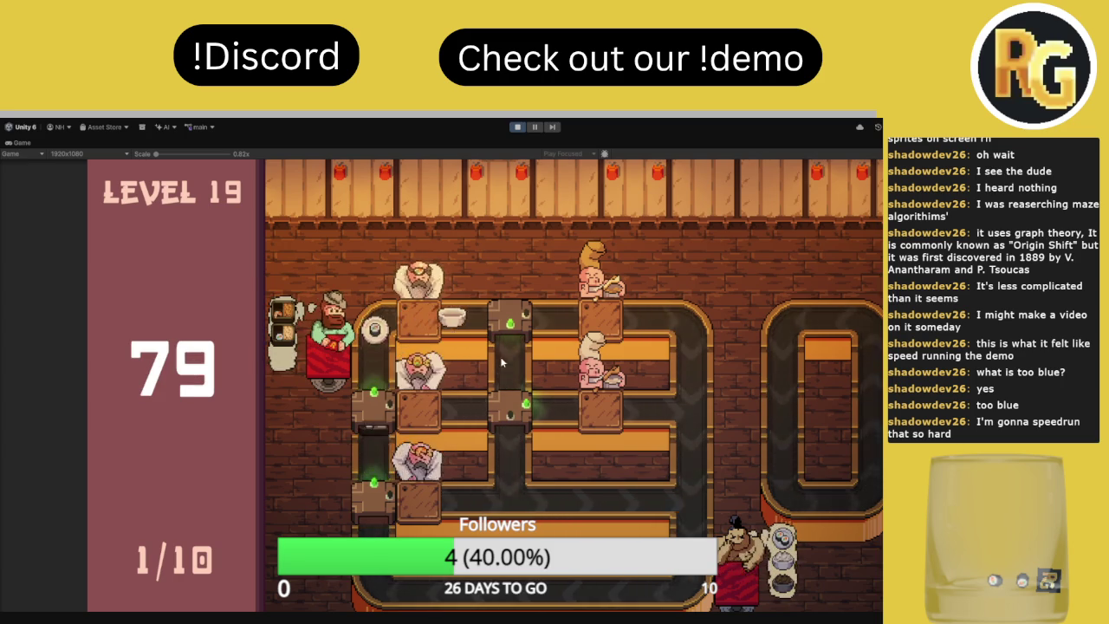
click(514, 327)
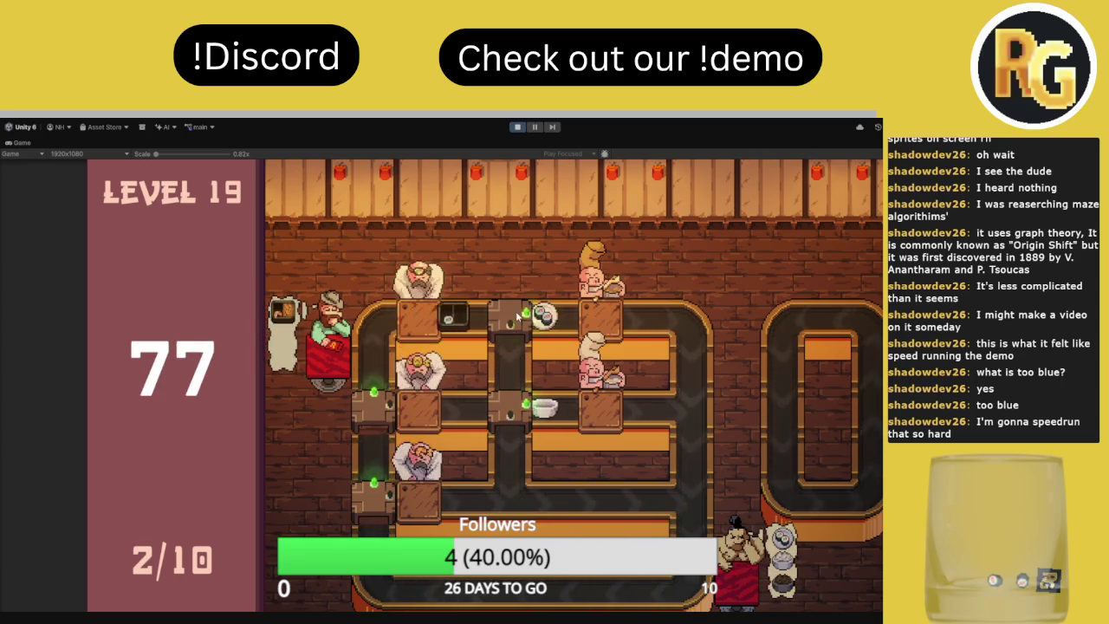